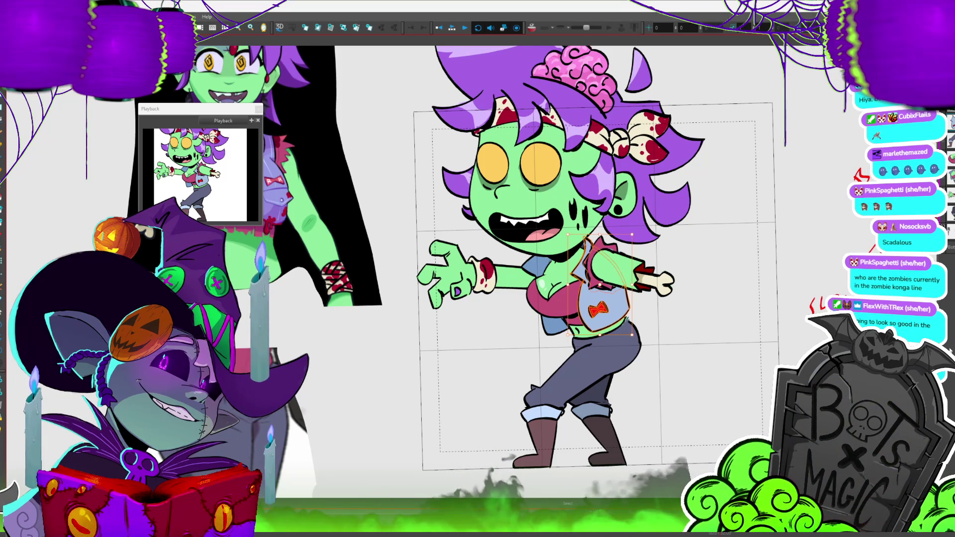
Deselect the vest, go to the kicking-leg walk frame, and save the project
{"action": "left_click", "coordinate": [691, 326]}
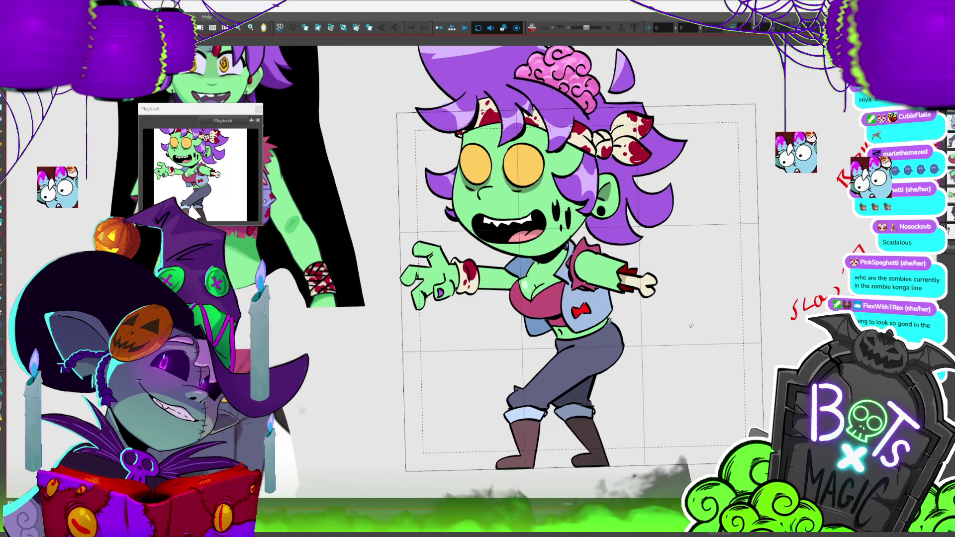
{"action": "key", "text": "period"}
{"action": "key", "text": "comma"}
{"action": "key", "text": "period"}
{"action": "key", "text": "period"}
{"action": "key", "text": "period"}
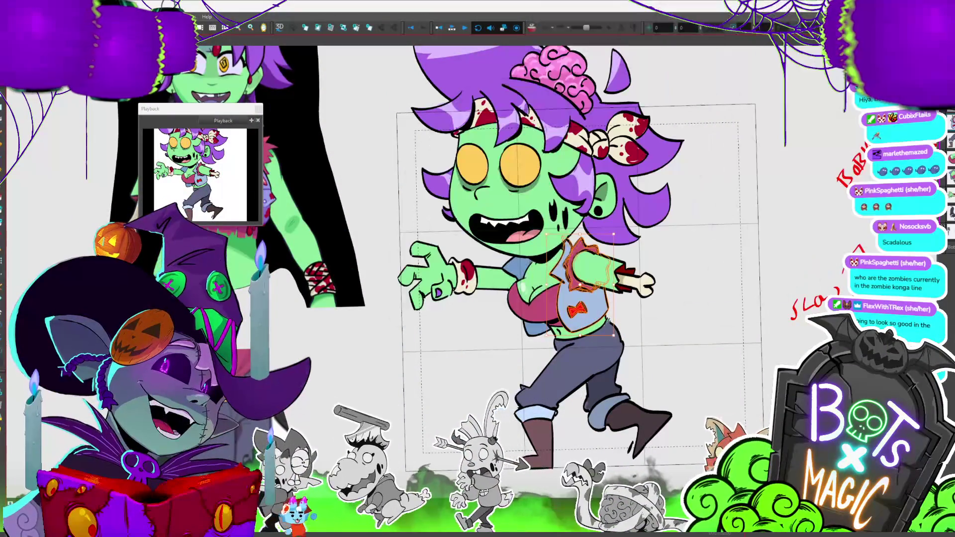
{"action": "key", "text": "ctrl+s"}
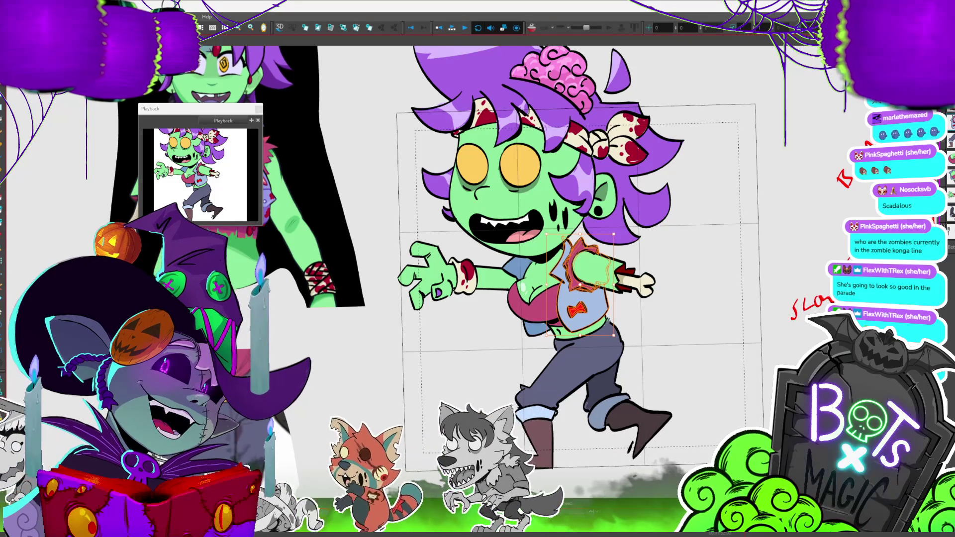
{"action": "key", "text": "period"}
{"action": "key", "text": "period"}
{"action": "key", "text": "period"}
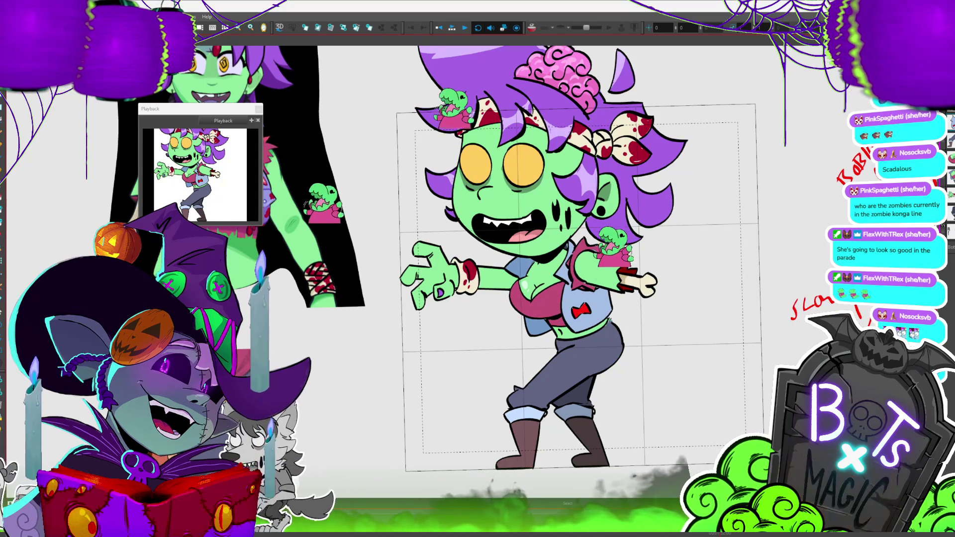
{"action": "key", "text": "period"}
{"action": "key", "text": "comma"}
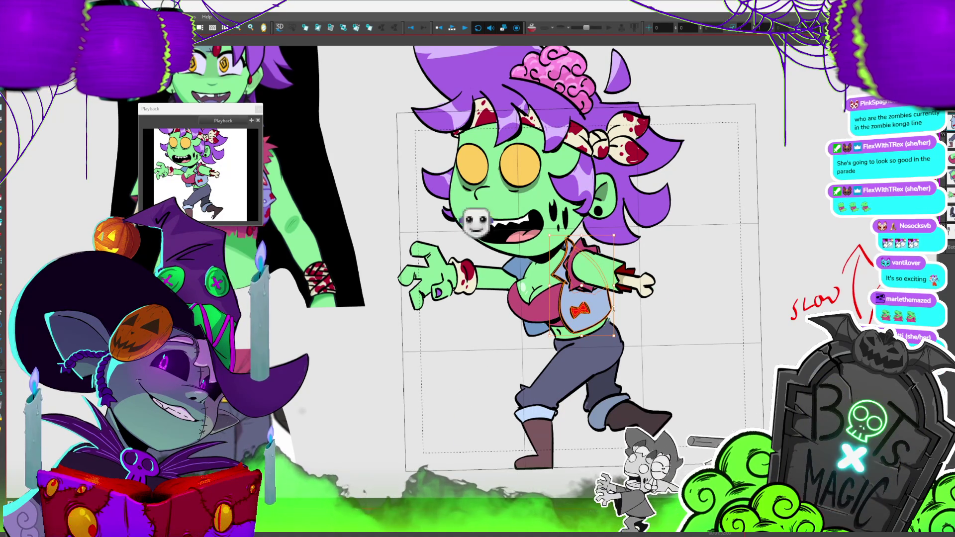
{"action": "key", "text": "Delete"}
{"action": "key", "text": "ctrl+z"}
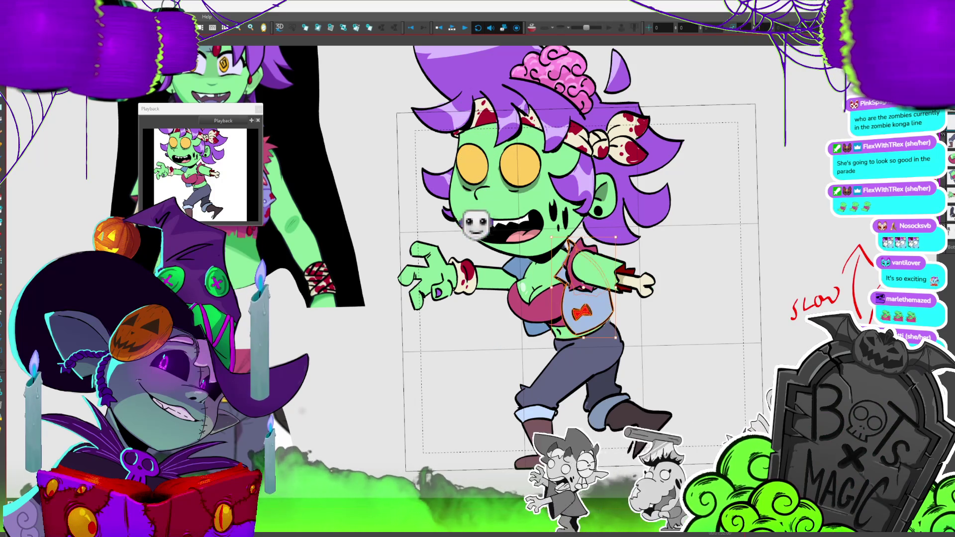
{"action": "key", "text": "period"}
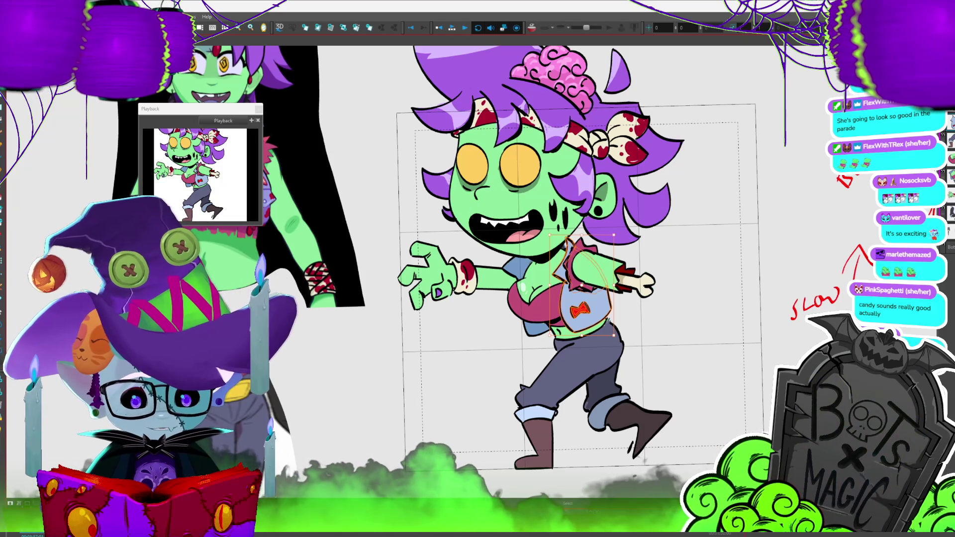
{"action": "key", "text": "Return"}
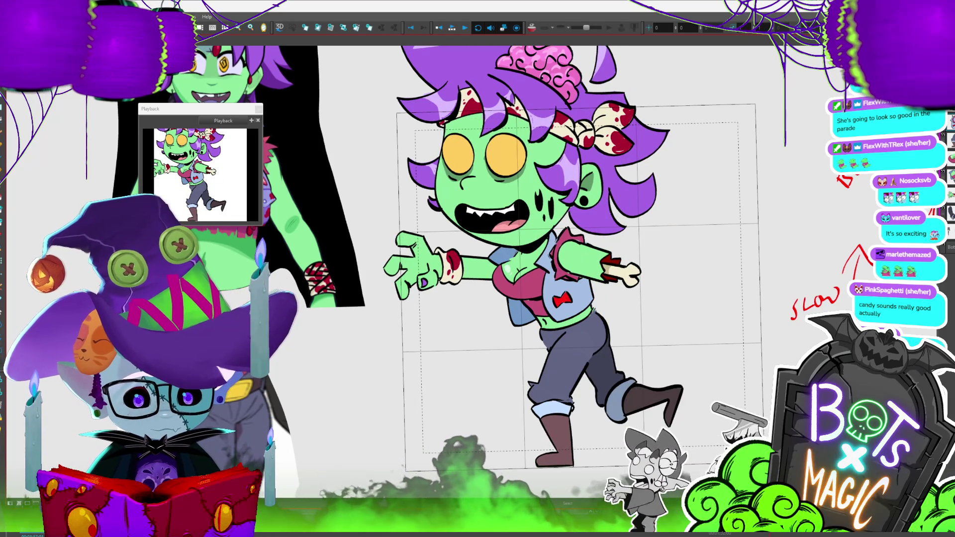
Nudge the blue vest and bow up-left onto the torso, then check the neighbouring frames
{"action": "left_click", "coordinate": [585, 301]}
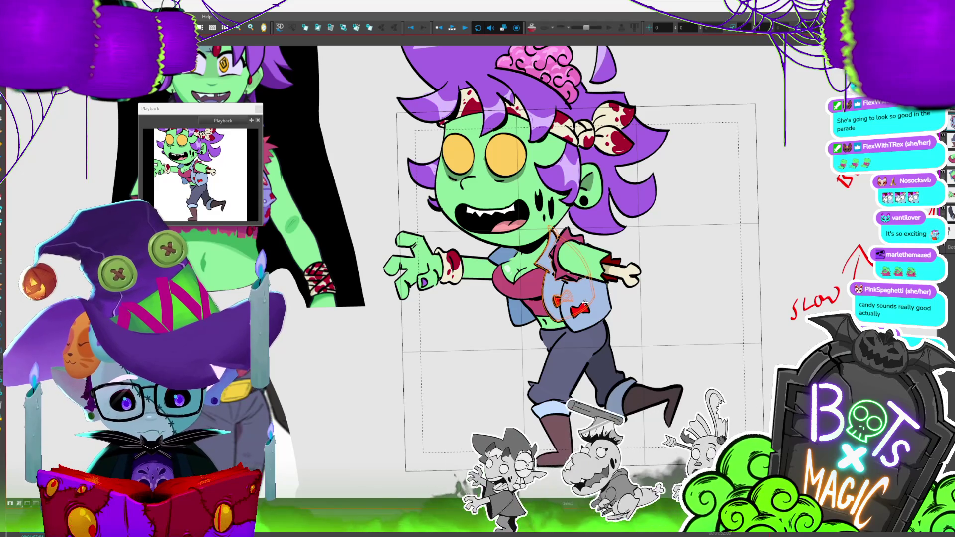
{"action": "left_click_drag", "start_coordinate": [586, 302], "coordinate": [584, 300]}
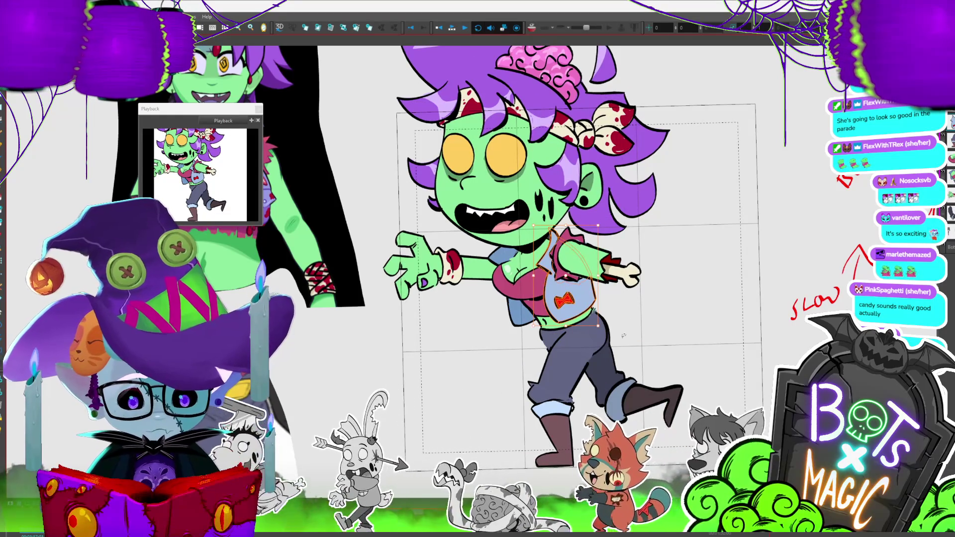
{"action": "key", "text": "period"}
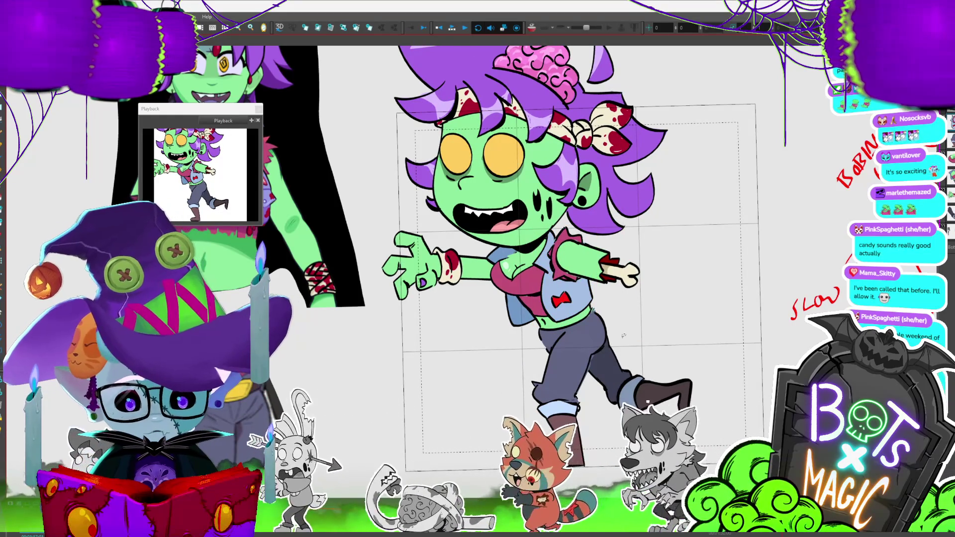
{"action": "left_click", "coordinate": [588, 265]}
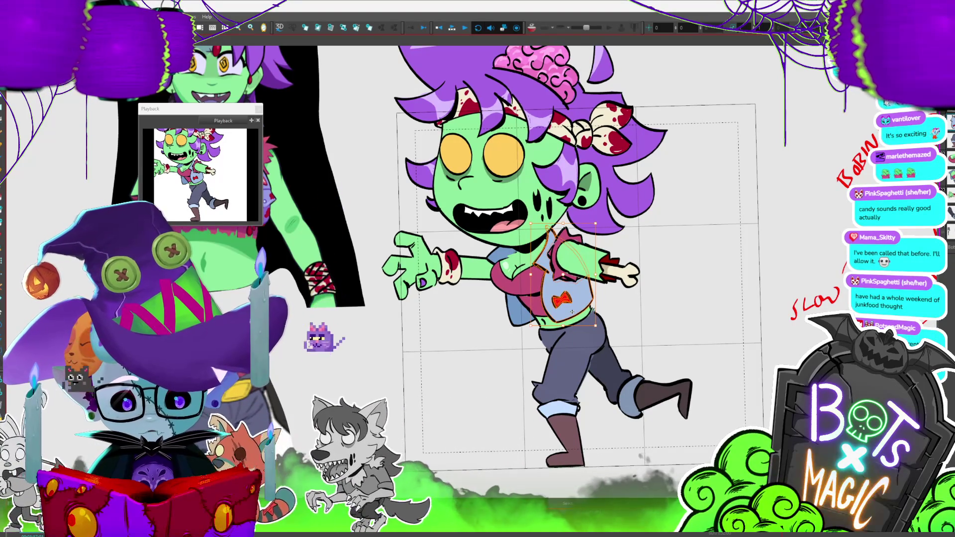
{"action": "key", "text": "Escape"}
{"action": "key", "text": "ctrl+a"}
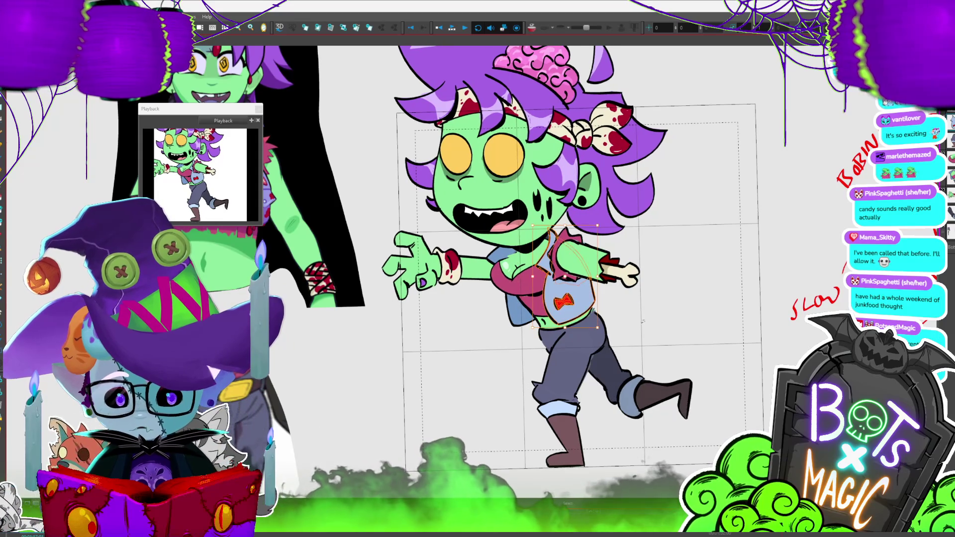
{"action": "key", "text": "Return"}
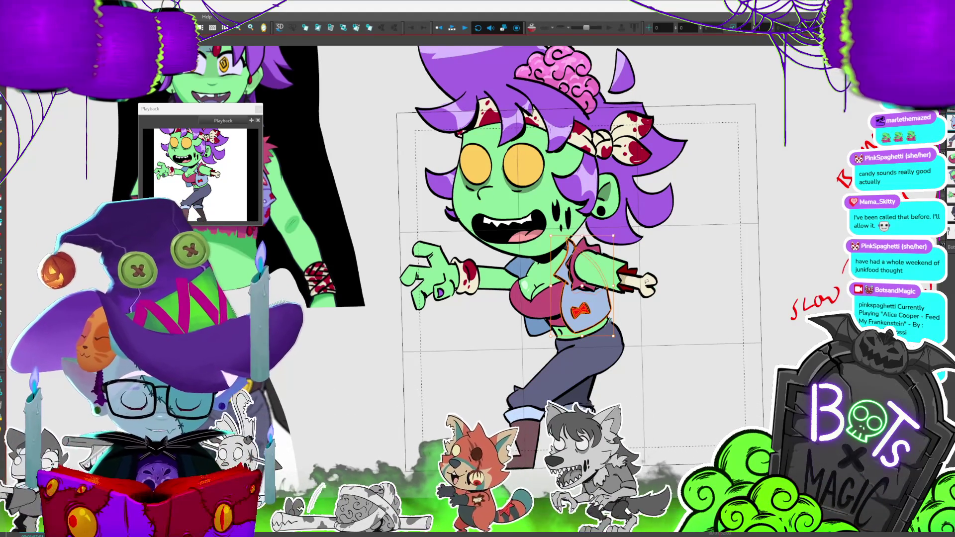
Advance to the head-tilt, back-leg-kick frame and select the vest drawing
{"action": "key", "text": "Return"}
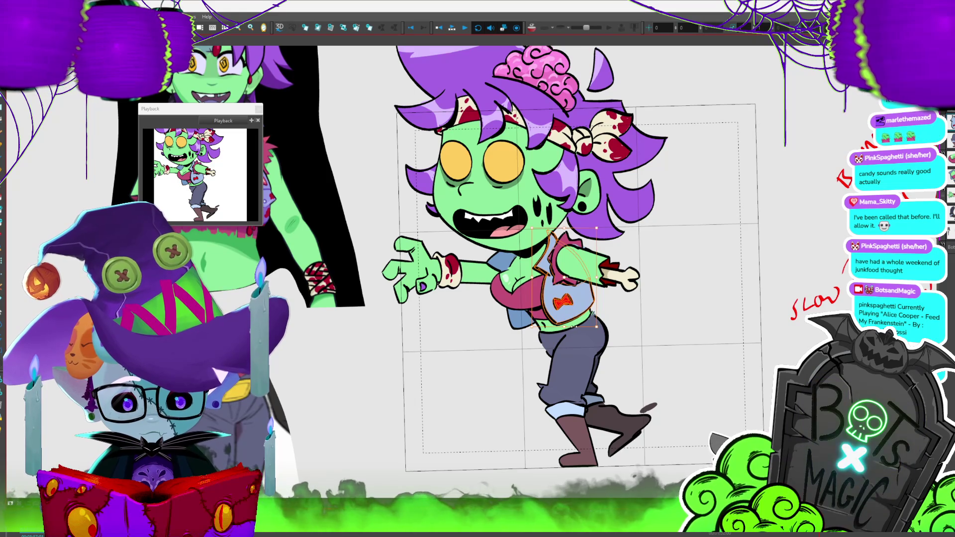
{"action": "left_click", "coordinate": [575, 307]}
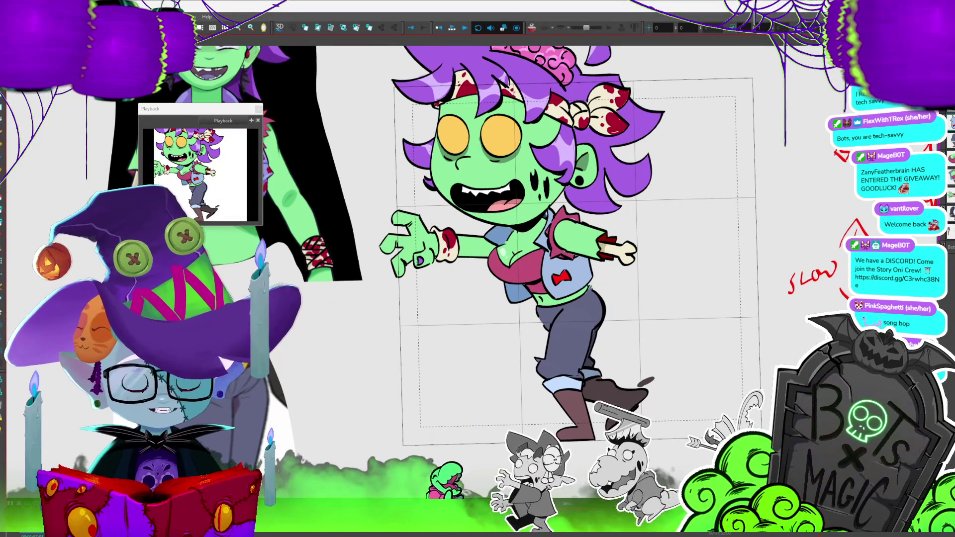
Select the vest and step through the walk poses to check its fit
{"action": "left_click", "coordinate": [577, 279]}
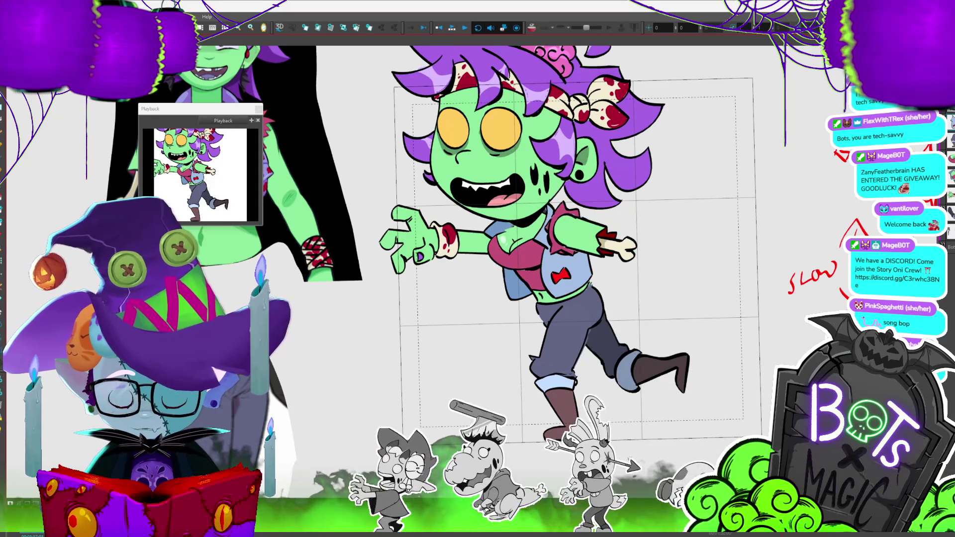
{"action": "left_click", "coordinate": [562, 254]}
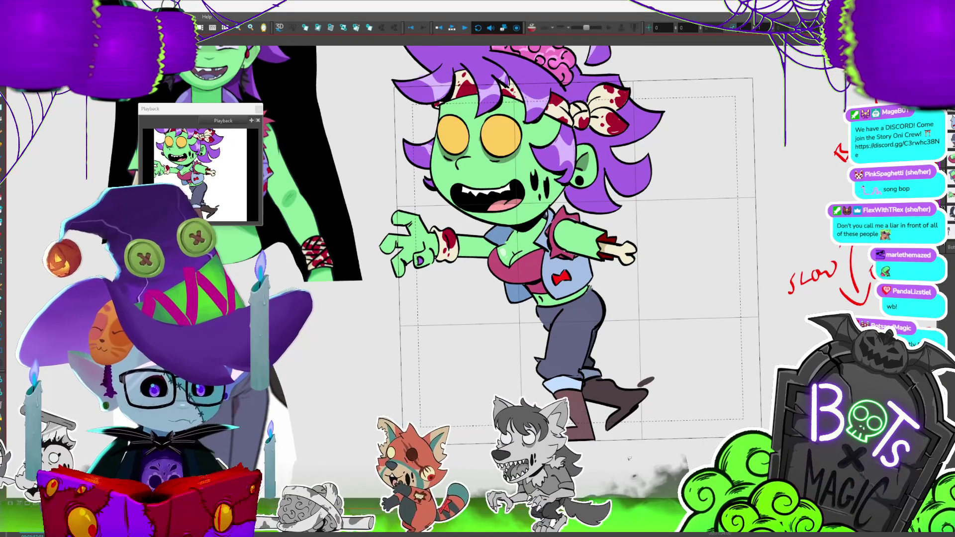
{"action": "key", "text": "period"}
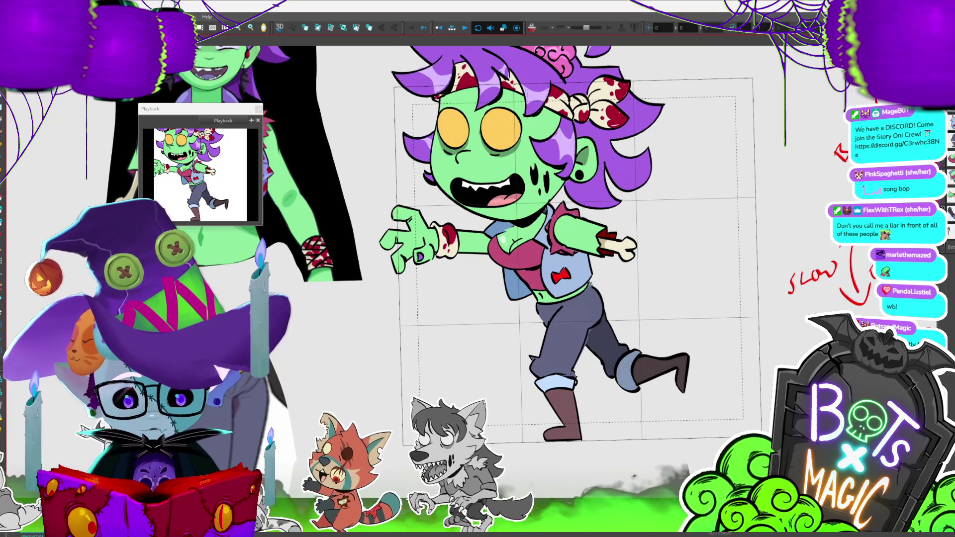
{"action": "key", "text": "period"}
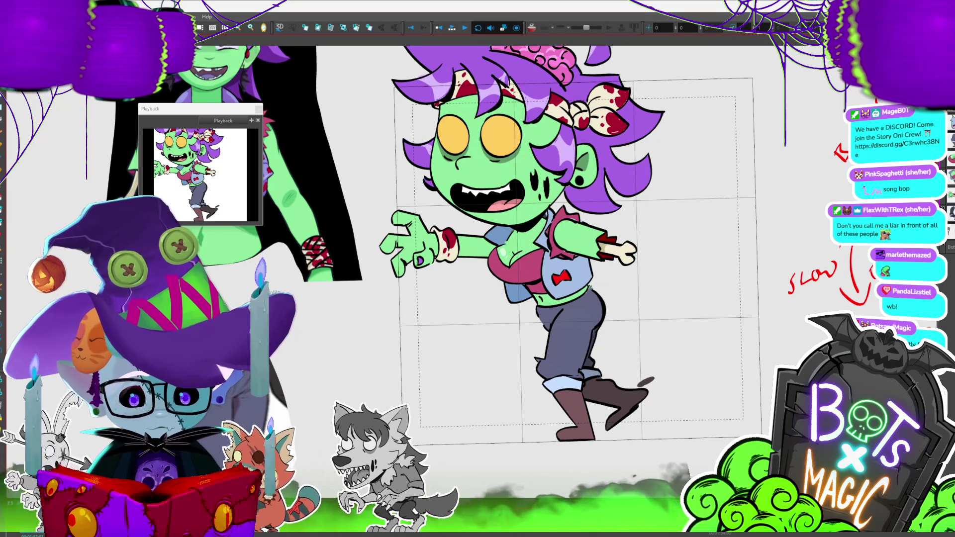
{"action": "key", "text": "period"}
{"action": "key", "text": "comma"}
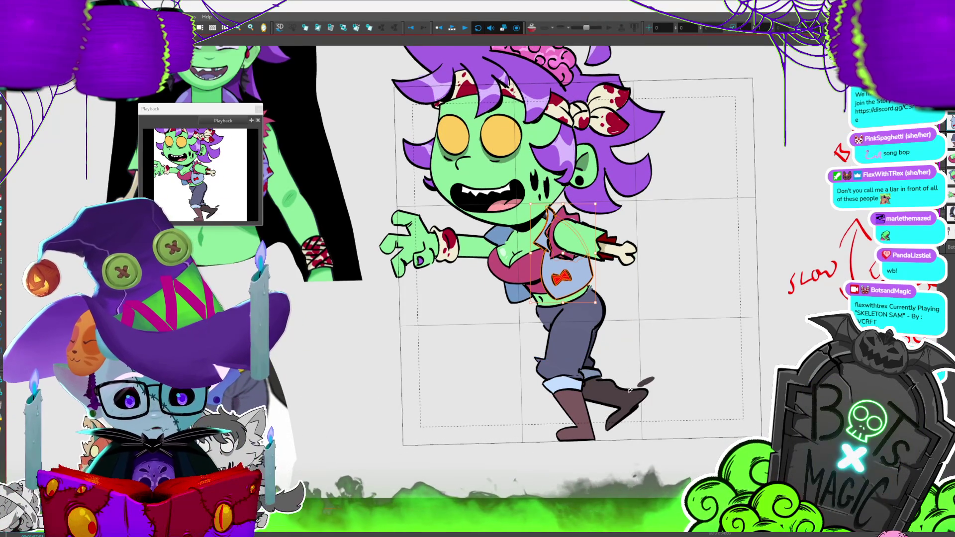
{"action": "key", "text": "period"}
Sketch a test stroke near the vest, undo it, and reselect the vest
{"action": "left_click_drag", "start_coordinate": [696, 299], "coordinate": [594, 381]}
{"action": "key", "text": "ctrl+z"}
{"action": "mouse_move", "coordinate": [562, 219]}
{"action": "left_mouse_down"}
{"action": "mouse_move", "coordinate": [589, 279]}
{"action": "mouse_move", "coordinate": [587, 214]}
{"action": "left_mouse_up"}
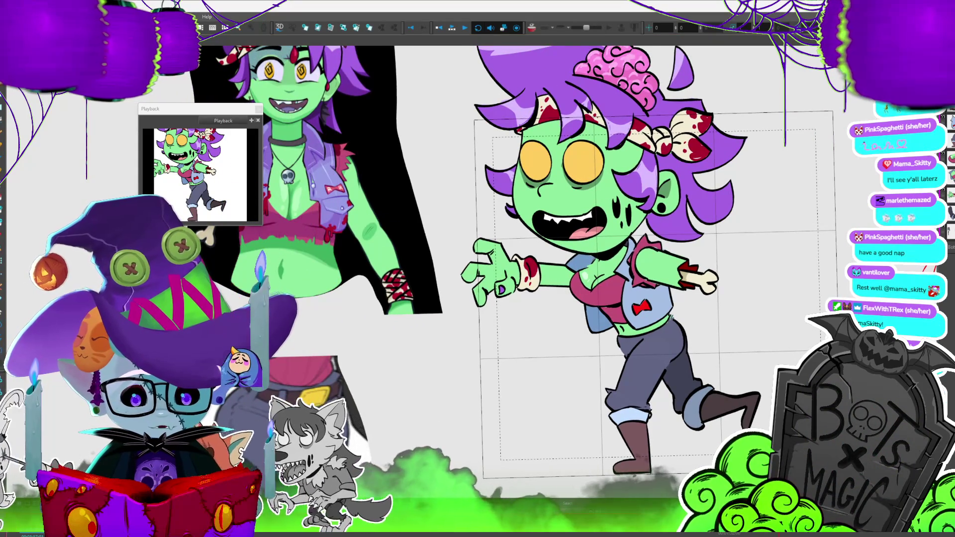
Zoom the Camera view and play back the walk cycle animation
{"action": "scroll", "coordinate": [477, 249], "scroll_direction": "up", "scroll_amount": 2}
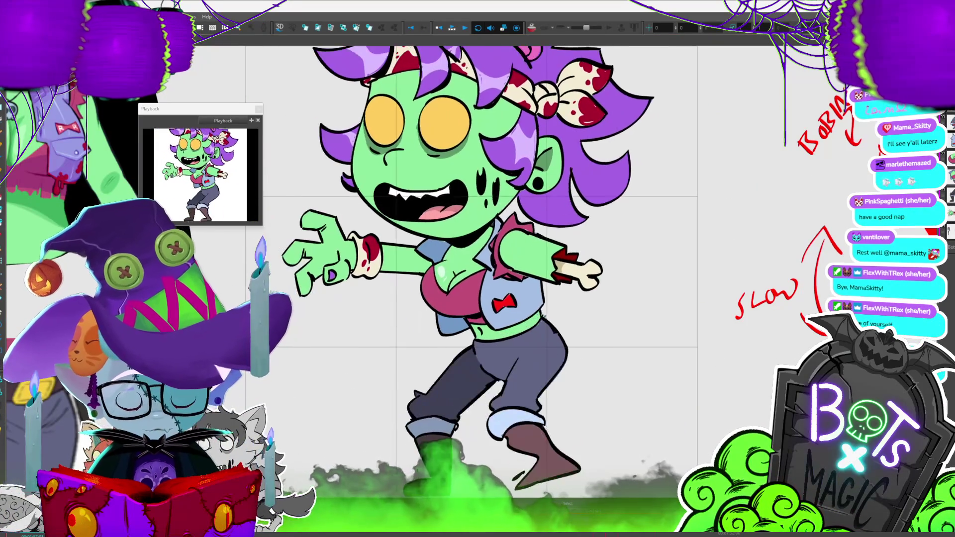
{"action": "scroll", "coordinate": [497, 249], "scroll_direction": "down", "scroll_amount": 2}
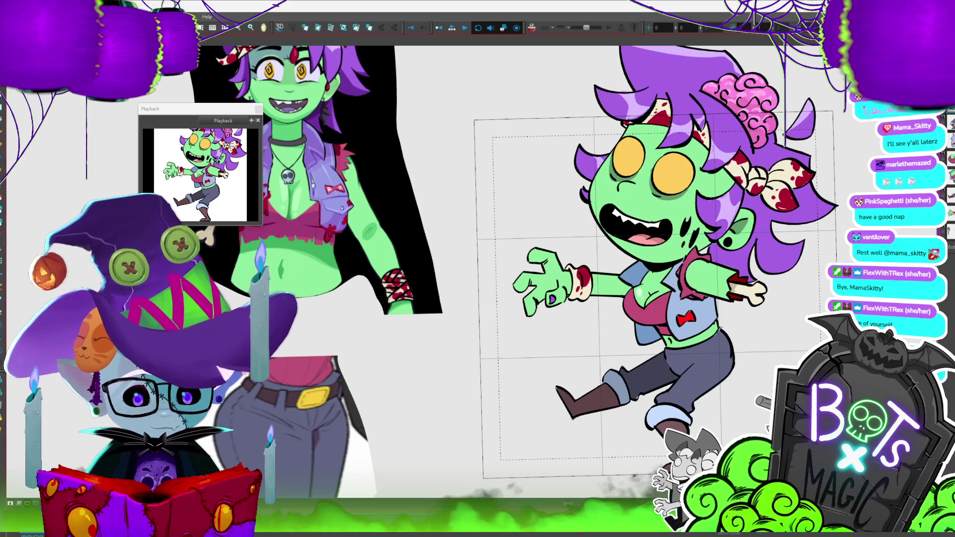
{"action": "key", "text": "Return"}
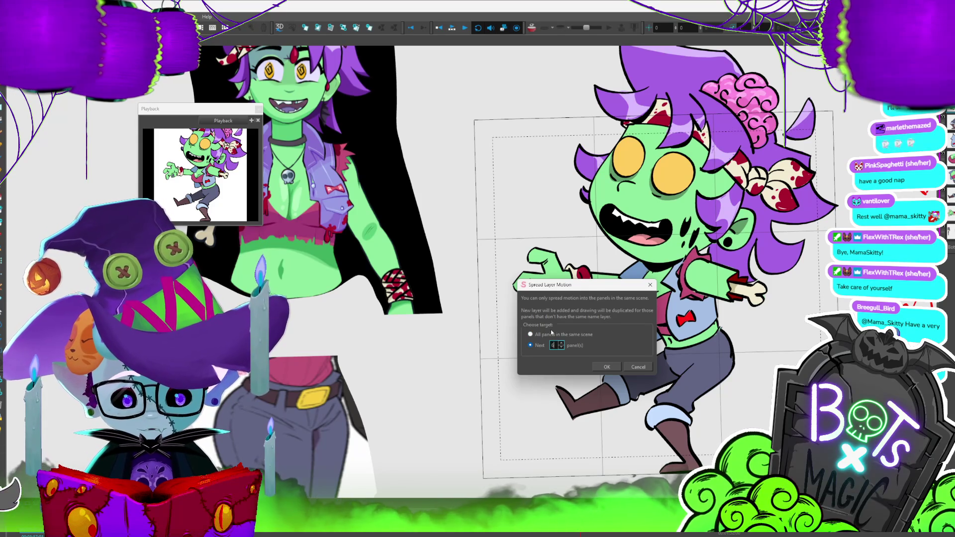
Spread the motion into the next panels, then accept disabling animation mode for the layer
{"action": "left_click", "coordinate": [607, 366]}
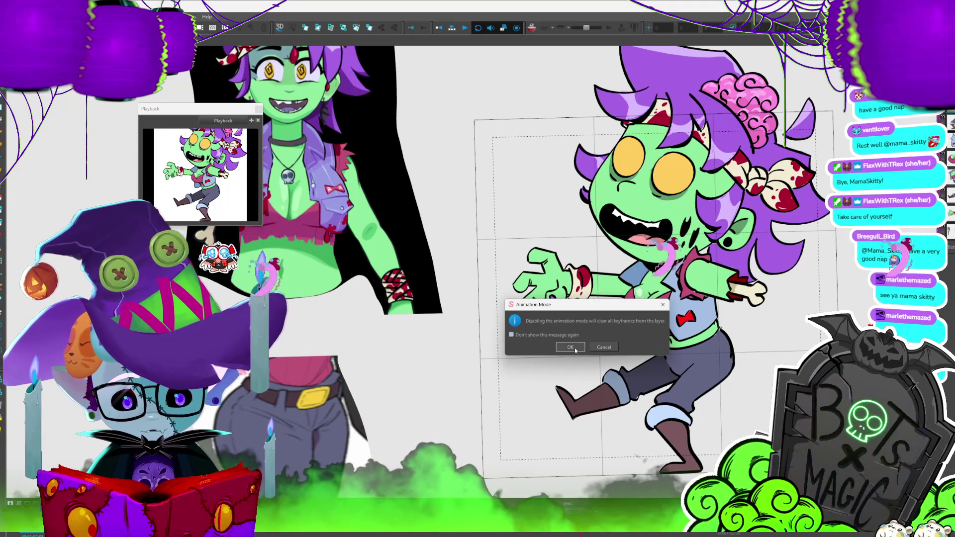
{"action": "left_click", "coordinate": [570, 347]}
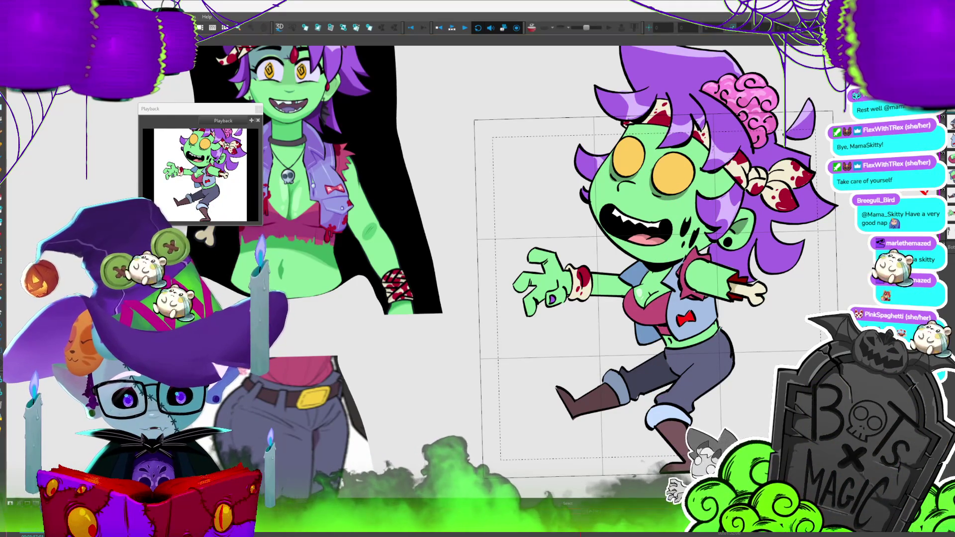
{"action": "key", "text": "Return"}
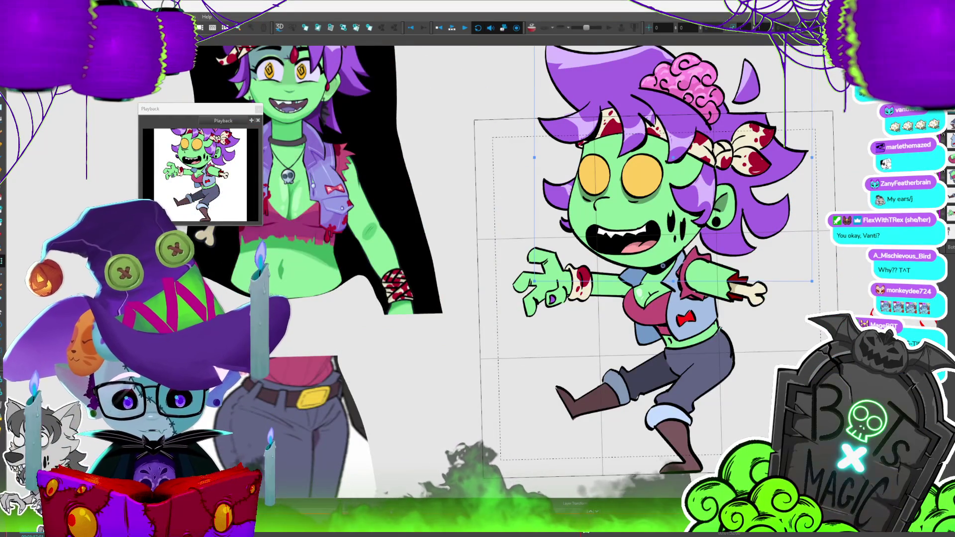
Zoom out, advance one frame, and rotate the head clockwise with its corner handle
{"action": "key", "text": "Return"}
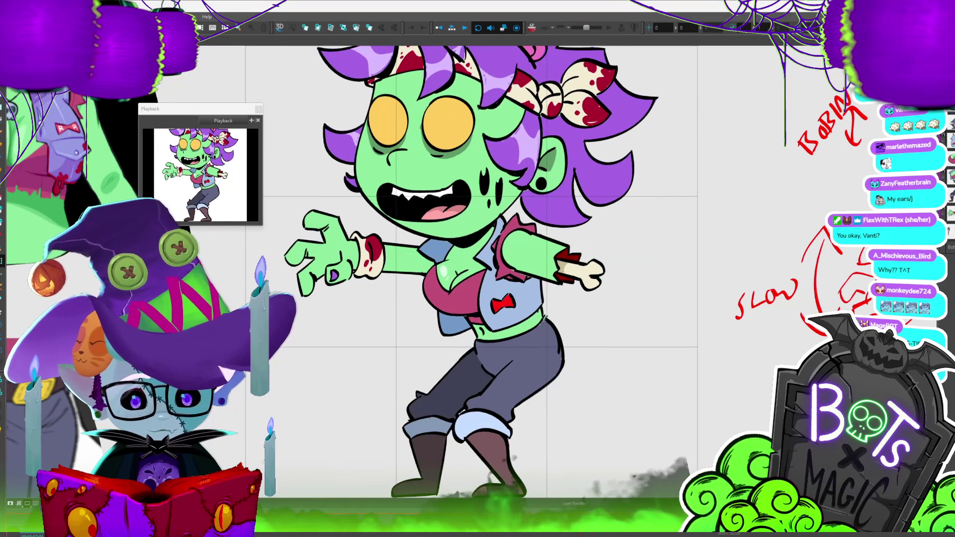
{"action": "key", "text": "2"}
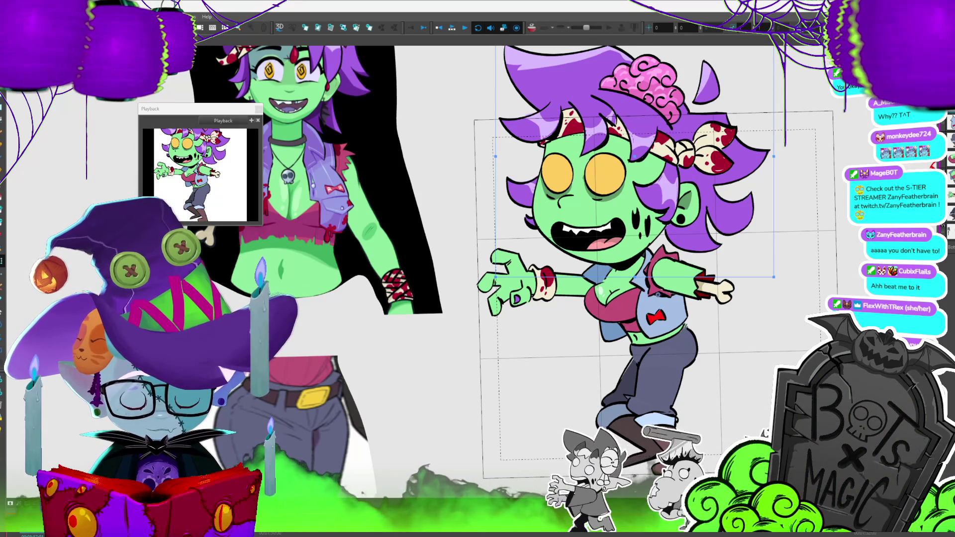
{"action": "key", "text": "period"}
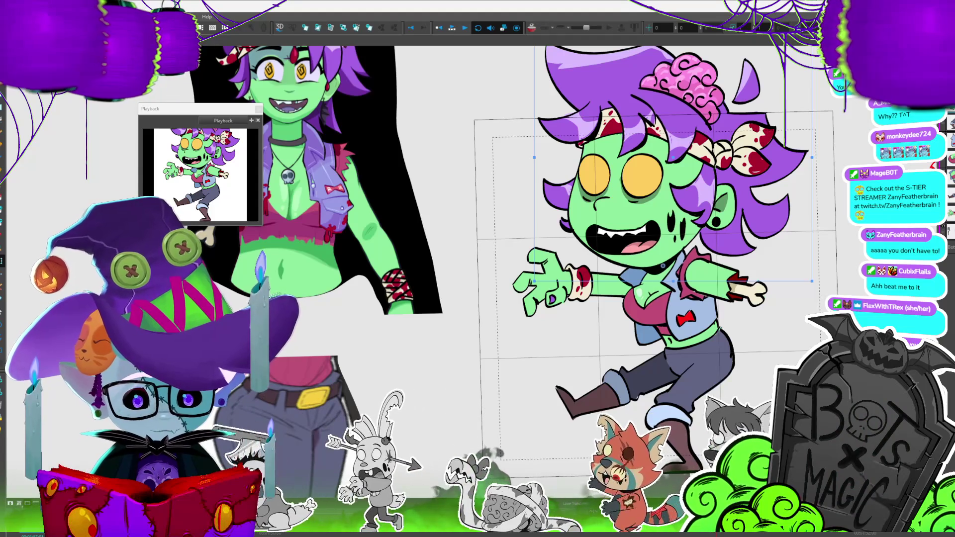
{"action": "scroll", "coordinate": [547, 249], "scroll_direction": "right", "scroll_amount": 2}
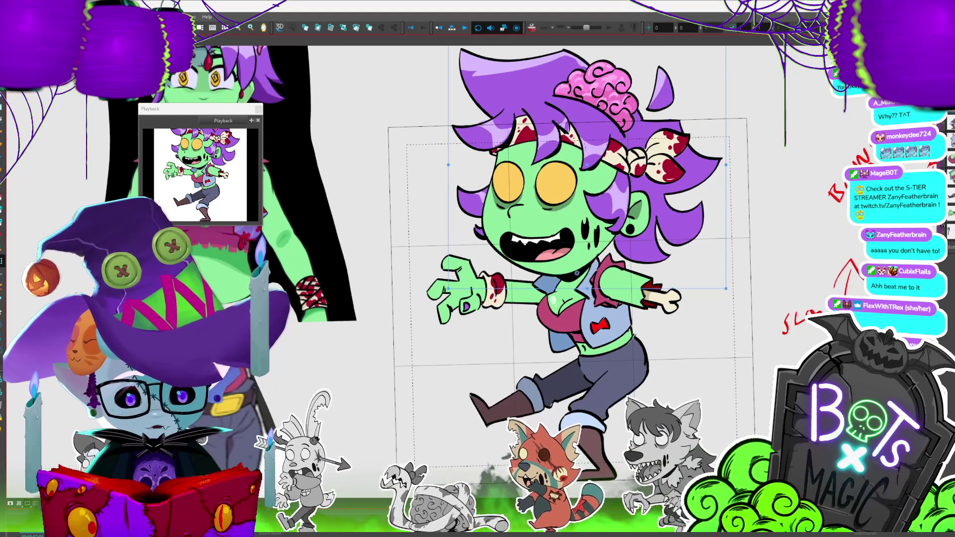
{"action": "scroll", "coordinate": [547, 249], "scroll_direction": "down", "scroll_amount": 2}
{"action": "left_click_drag", "start_coordinate": [665, 129], "coordinate": [700, 164]}
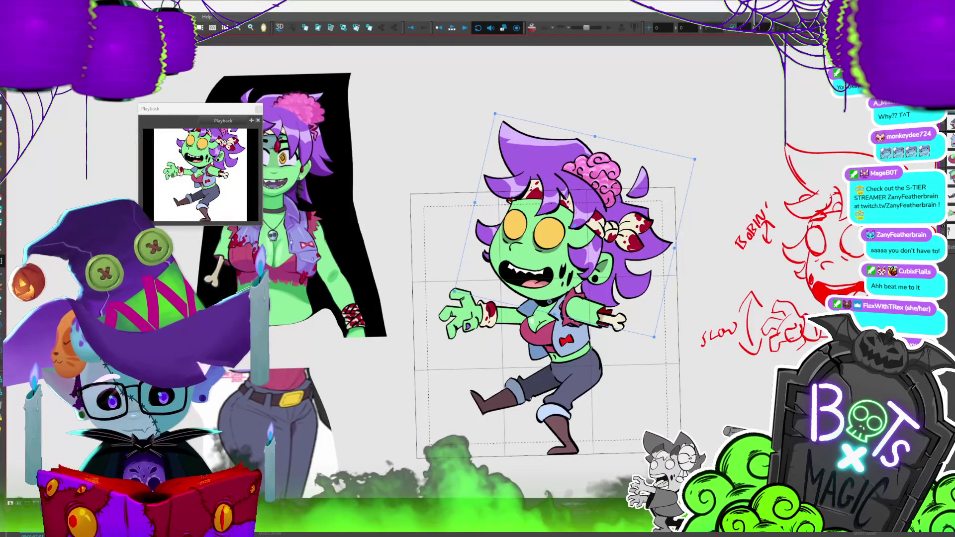
Spread the tilted head's motion into the next 6 panels via Layer > Spread Layer Motion
{"action": "left_click", "coordinate": [92, 16]}
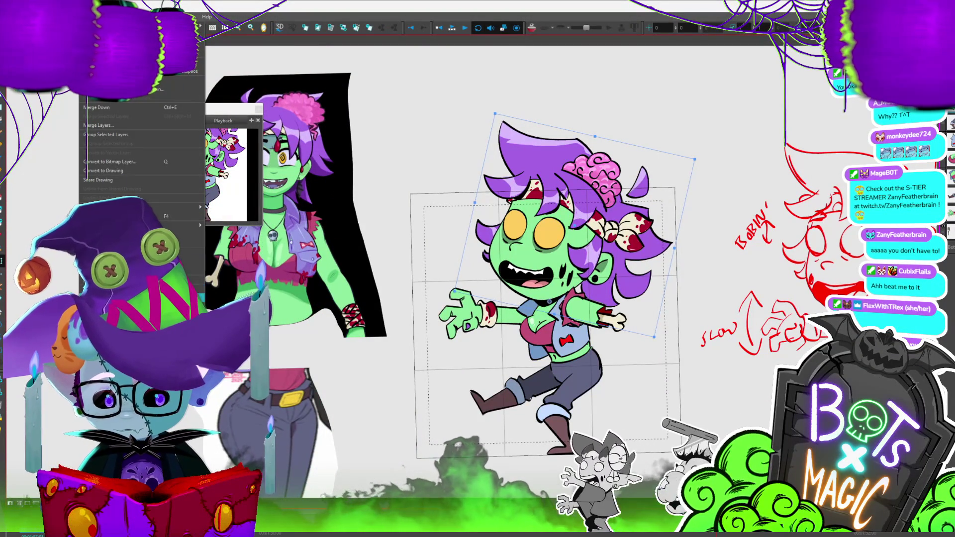
{"action": "left_click", "coordinate": [114, 244]}
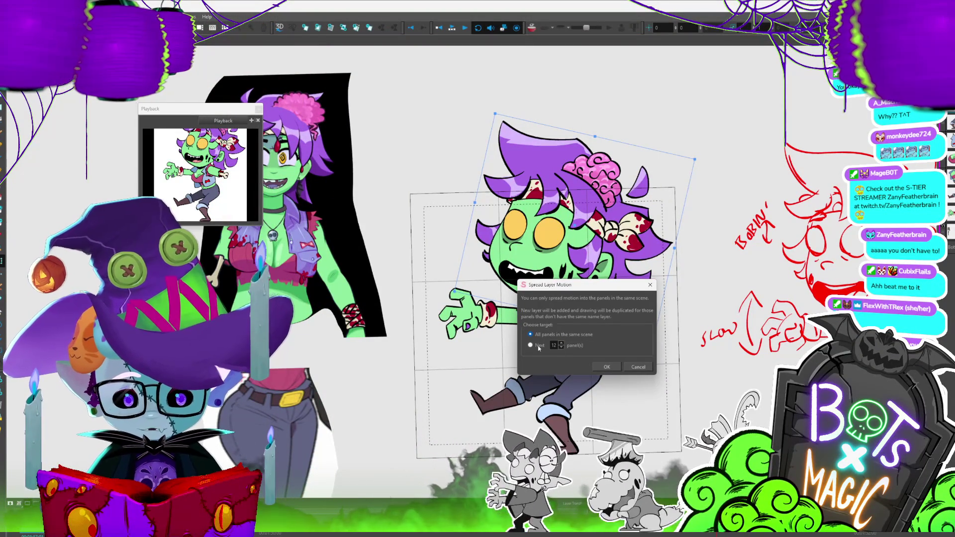
{"action": "left_click", "coordinate": [550, 350]}
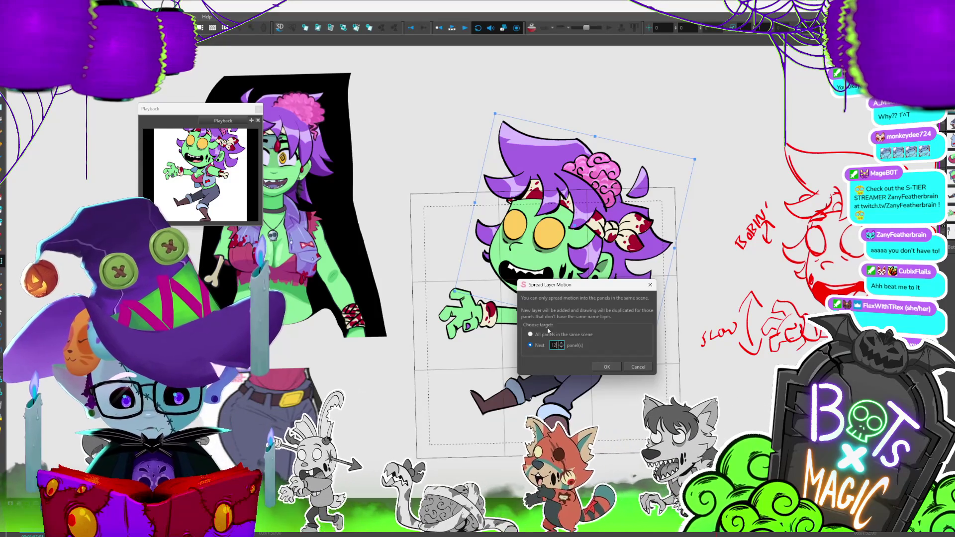
{"action": "type", "text": "6"}
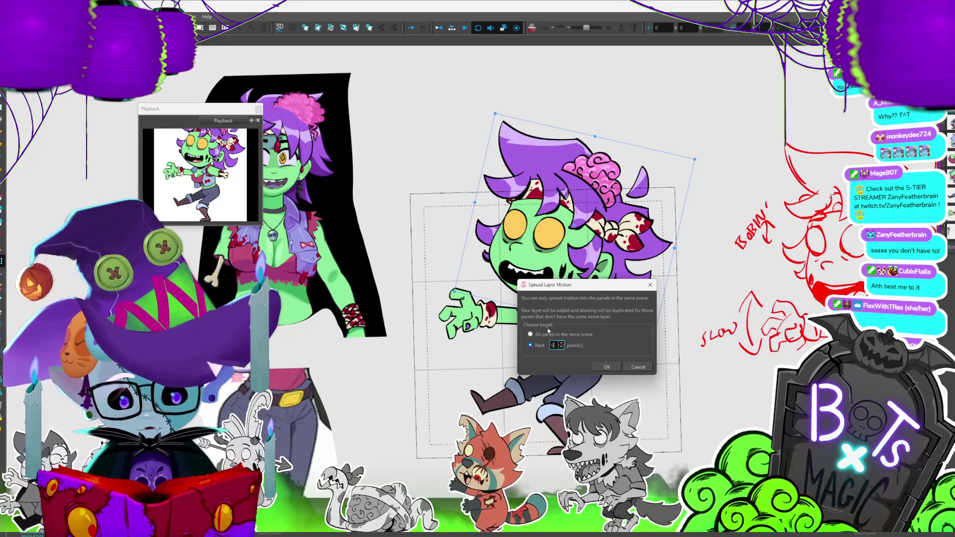
{"action": "left_click", "coordinate": [607, 367]}
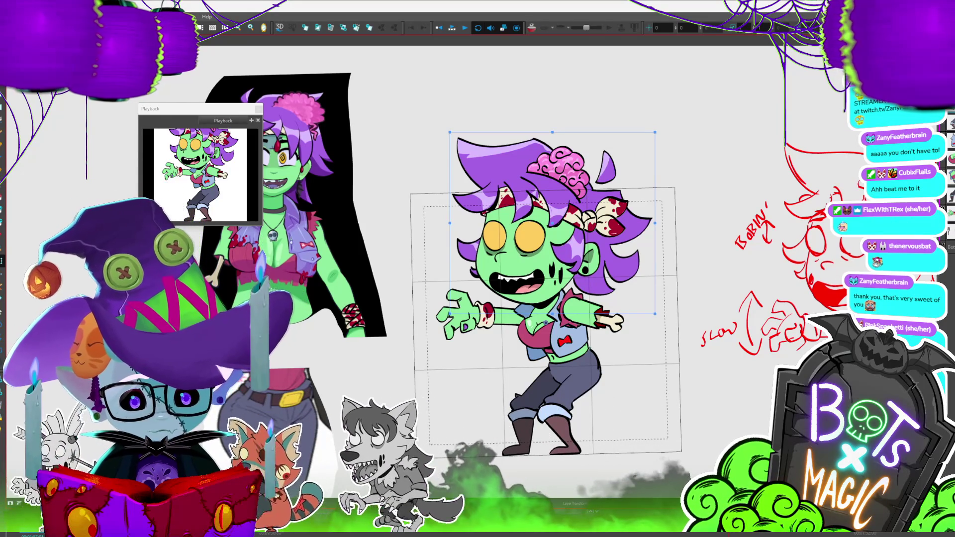
Step forward through the walk frames, selecting the leg and torso pieces
{"action": "key", "text": "period"}
{"action": "key", "text": "period"}
{"action": "key", "text": "period"}
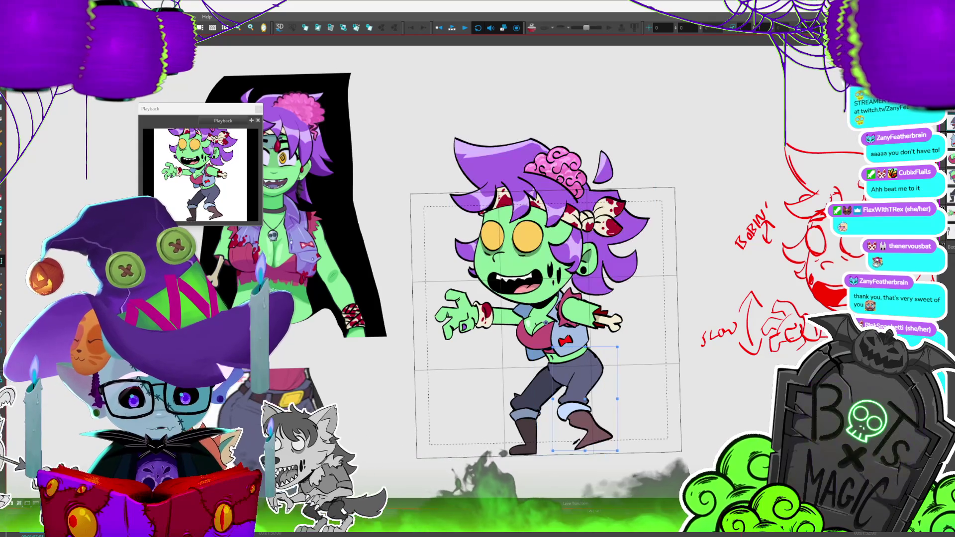
{"action": "key", "text": "period"}
{"action": "left_click", "coordinate": [591, 398]}
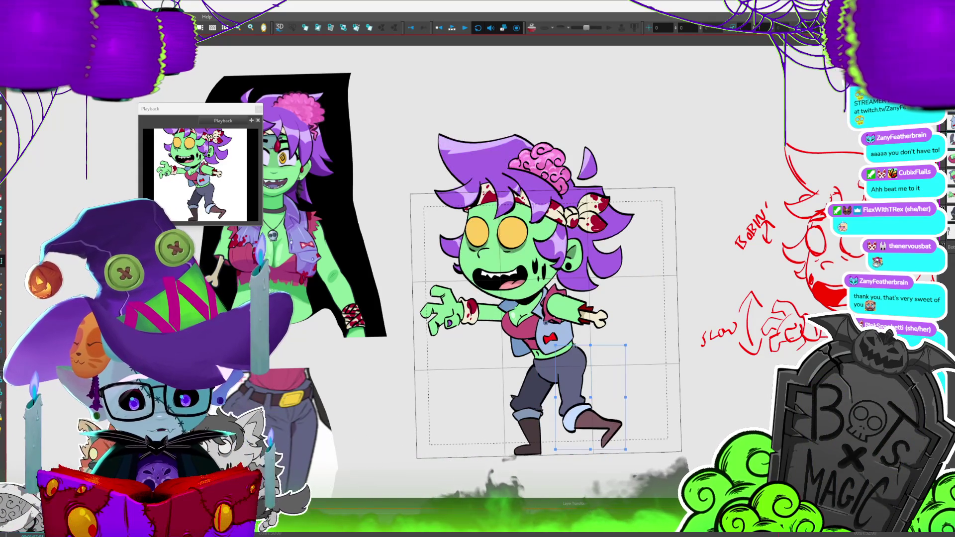
{"action": "key", "text": "period"}
{"action": "left_click", "coordinate": [551, 318]}
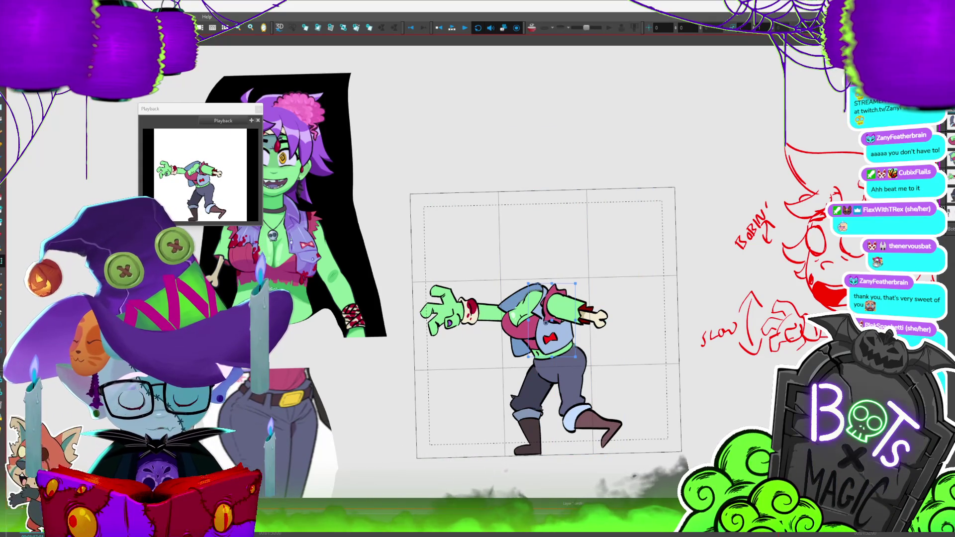
{"action": "key", "text": "period"}
{"action": "key", "text": "period"}
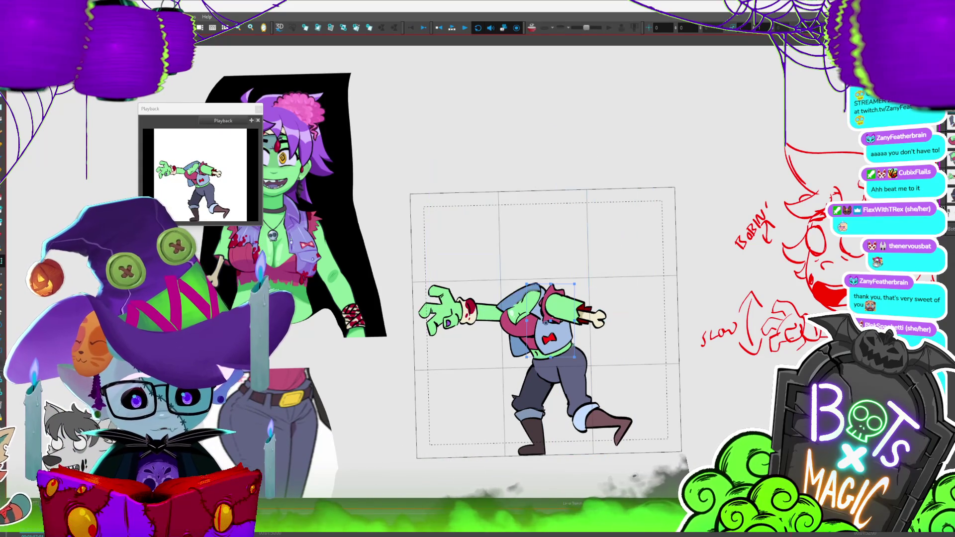
Keep stepping to the mid-stride pose, then select the head piece
{"action": "key", "text": "period"}
{"action": "left_click", "coordinate": [549, 321]}
{"action": "key", "text": "period"}
{"action": "key", "text": "period"}
{"action": "left_click", "coordinate": [548, 320]}
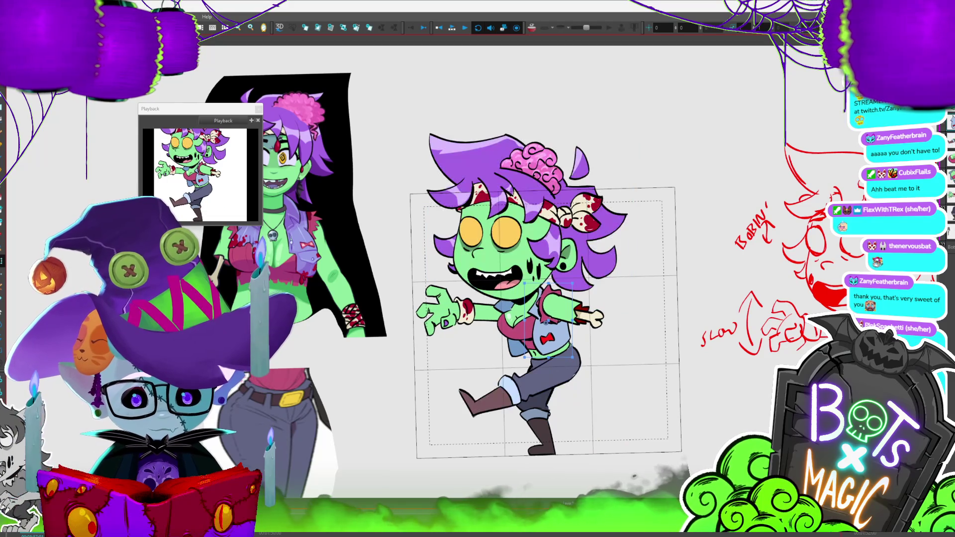
{"action": "key", "text": "period"}
{"action": "key", "text": "period"}
{"action": "left_click", "coordinate": [569, 321]}
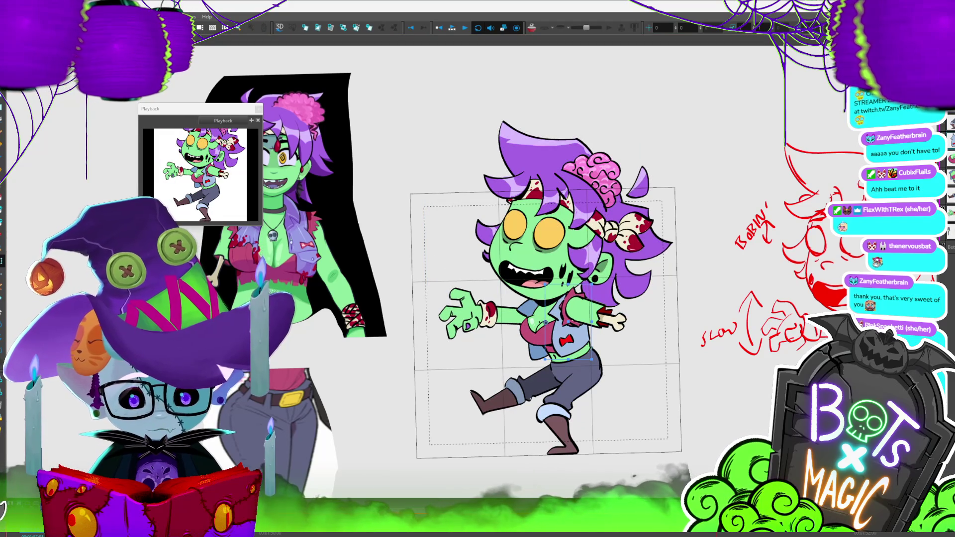
{"action": "key", "text": "shift+b"}
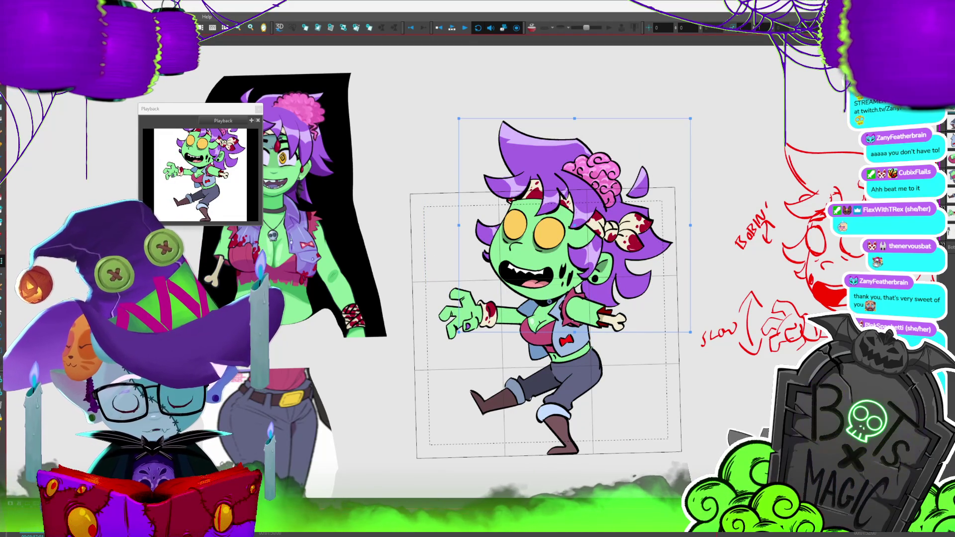
{"action": "key", "text": "period"}
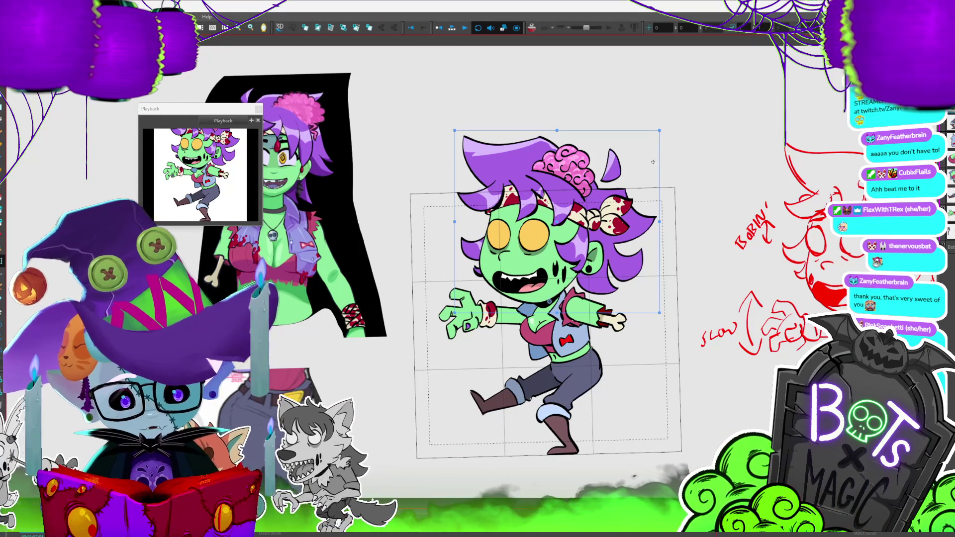
Rotate the head about 20° clockwise and spread that motion into the next panels
{"action": "left_click_drag", "start_coordinate": [664, 135], "coordinate": [713, 189]}
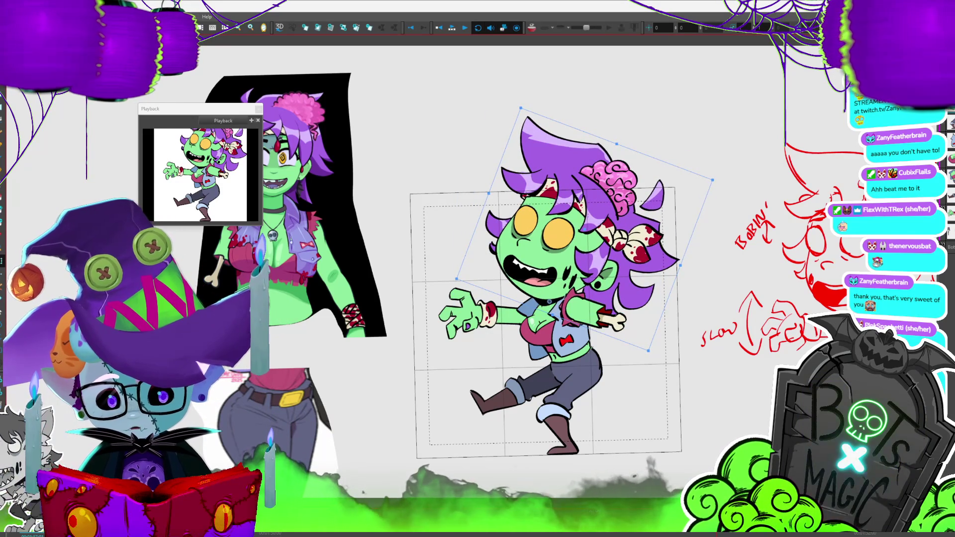
{"action": "left_click", "coordinate": [89, 16]}
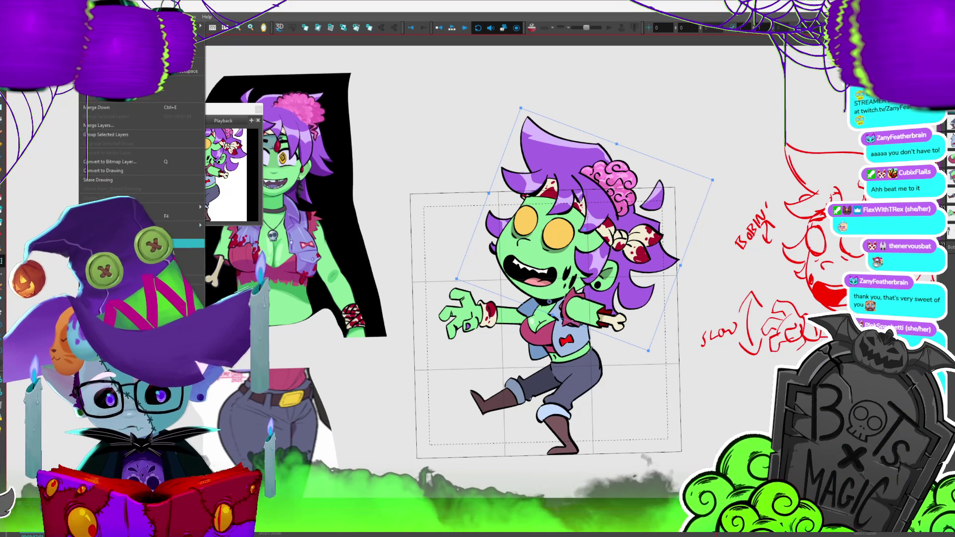
{"action": "left_click", "coordinate": [109, 242]}
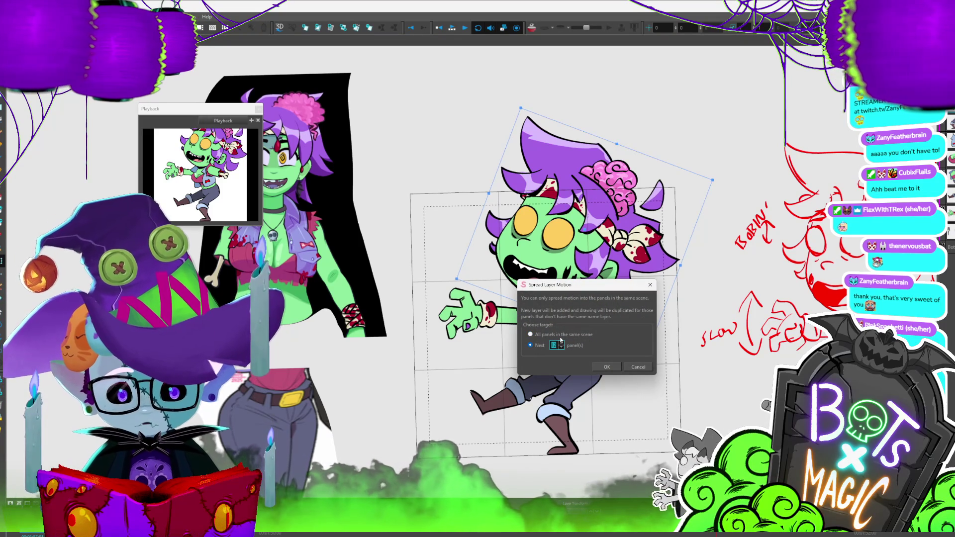
{"action": "left_click", "coordinate": [607, 367]}
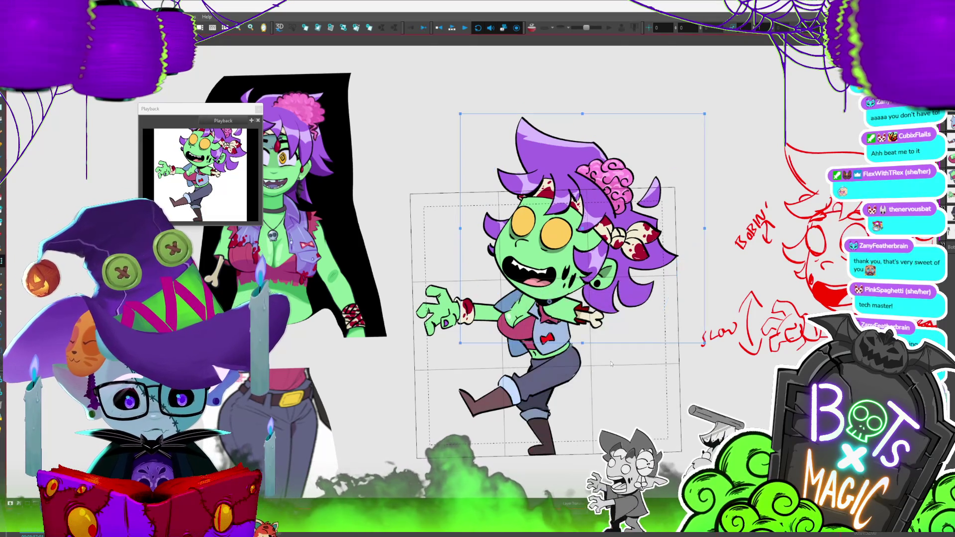
{"action": "key", "text": "2"}
{"action": "key", "text": "2"}
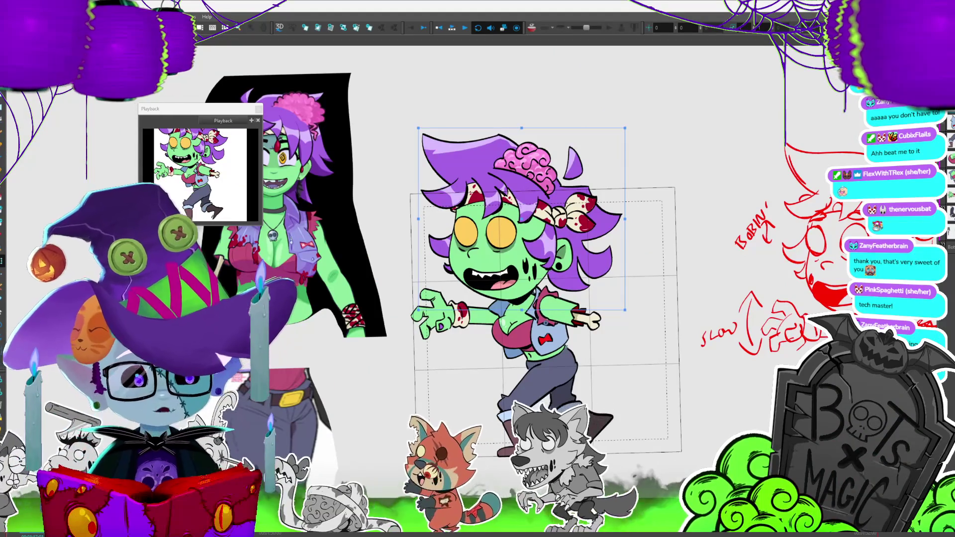
{"action": "scroll", "coordinate": [497, 248], "scroll_direction": "up", "scroll_amount": 5}
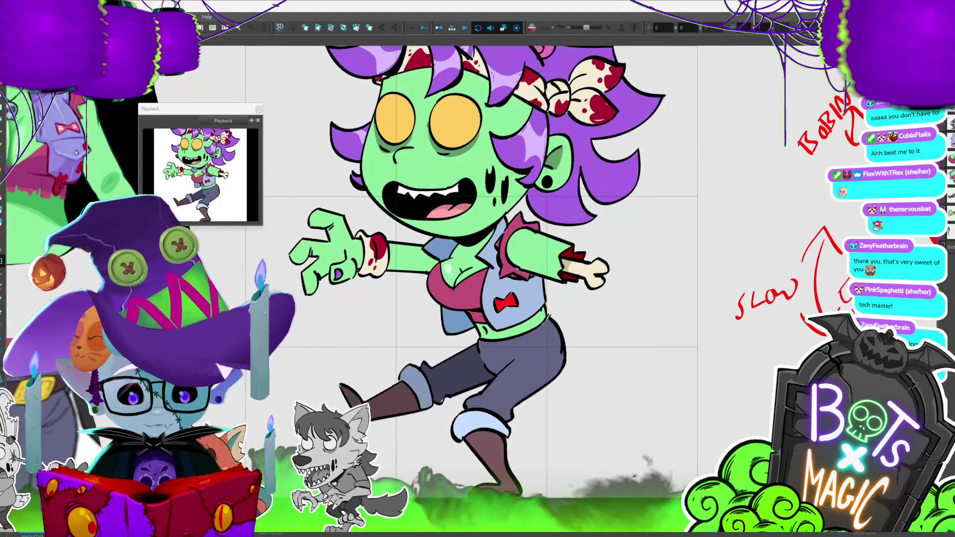
{"action": "scroll", "coordinate": [497, 249], "scroll_direction": "down", "scroll_amount": 5}
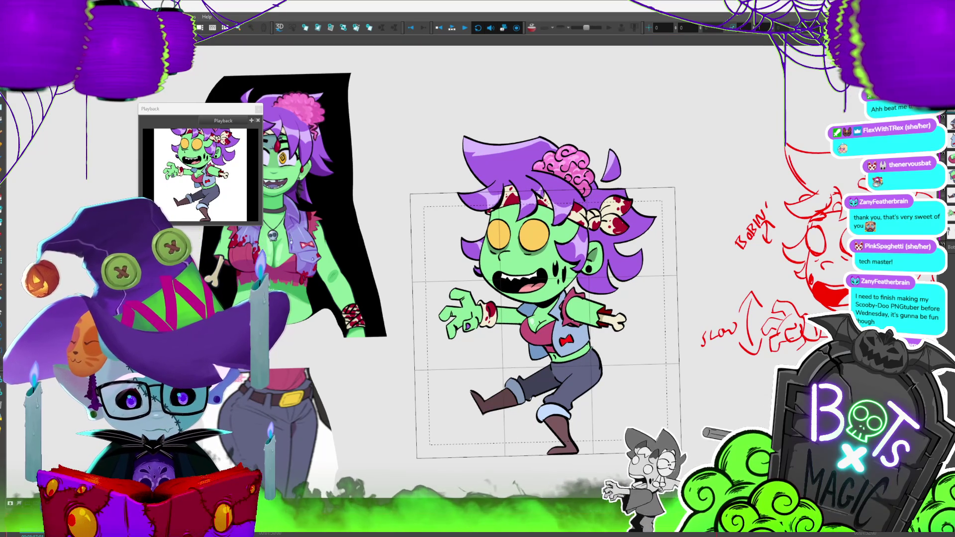
Select the zombie girl's head and tilt it slightly on the first pose
{"action": "key", "text": "ctrl+a"}
{"action": "left_click", "coordinate": [589, 339]}
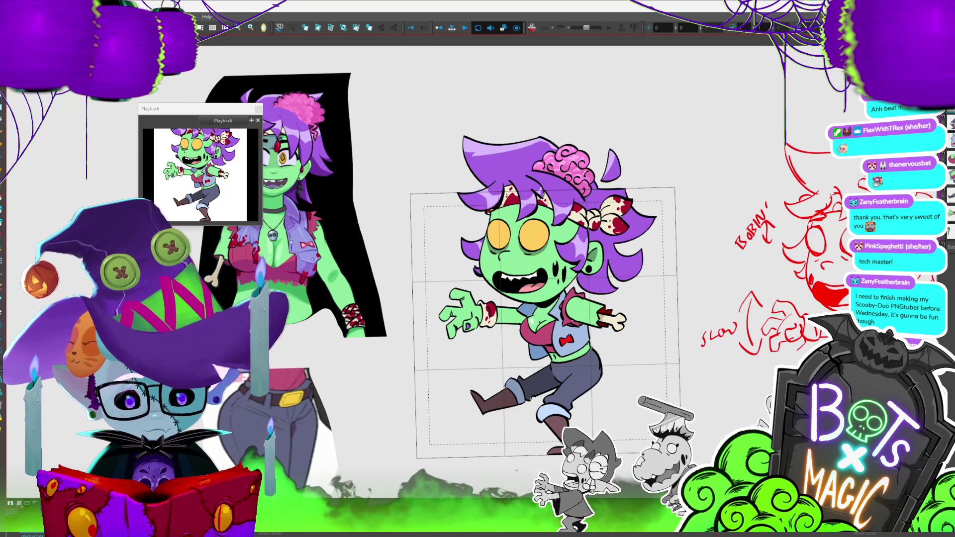
{"action": "left_click", "coordinate": [615, 272]}
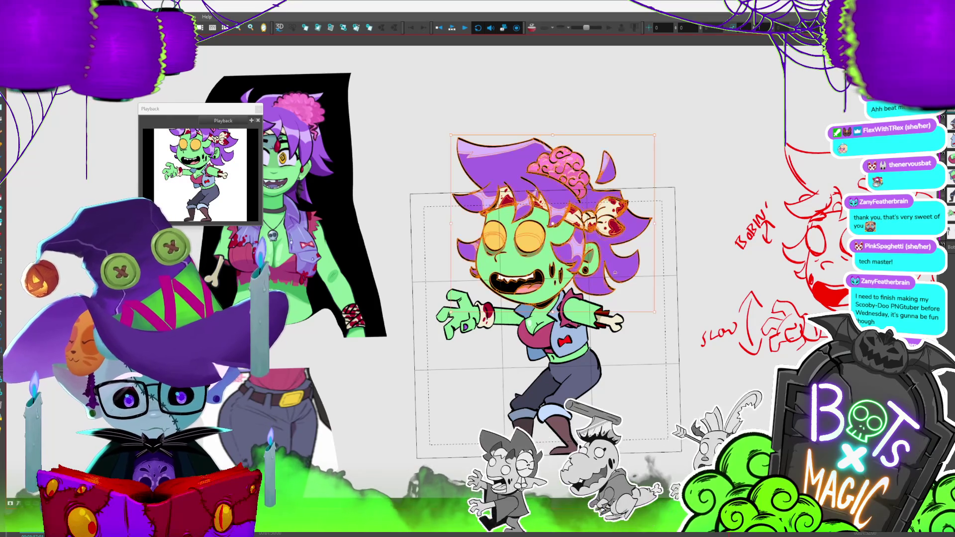
{"action": "left_click", "coordinate": [602, 273]}
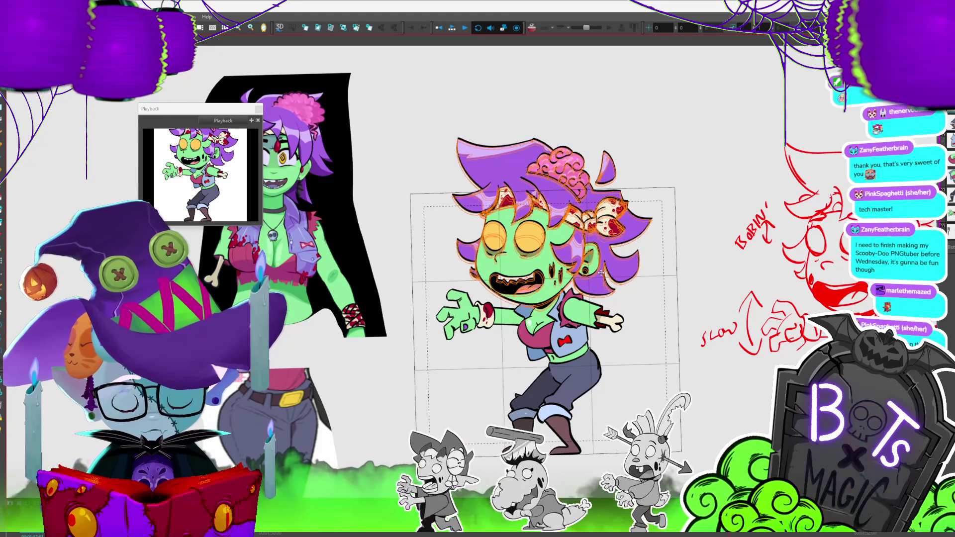
{"action": "left_click", "coordinate": [601, 271]}
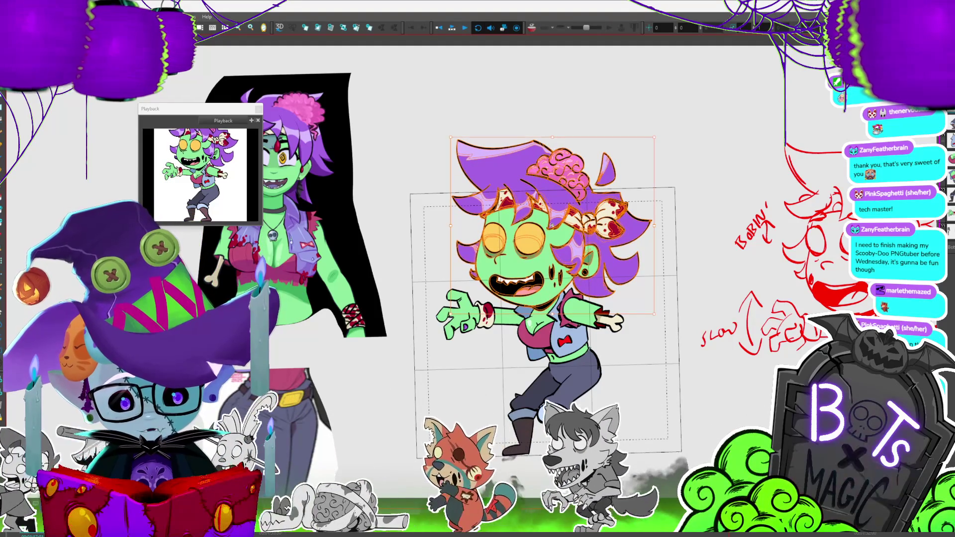
{"action": "left_click", "coordinate": [663, 138]}
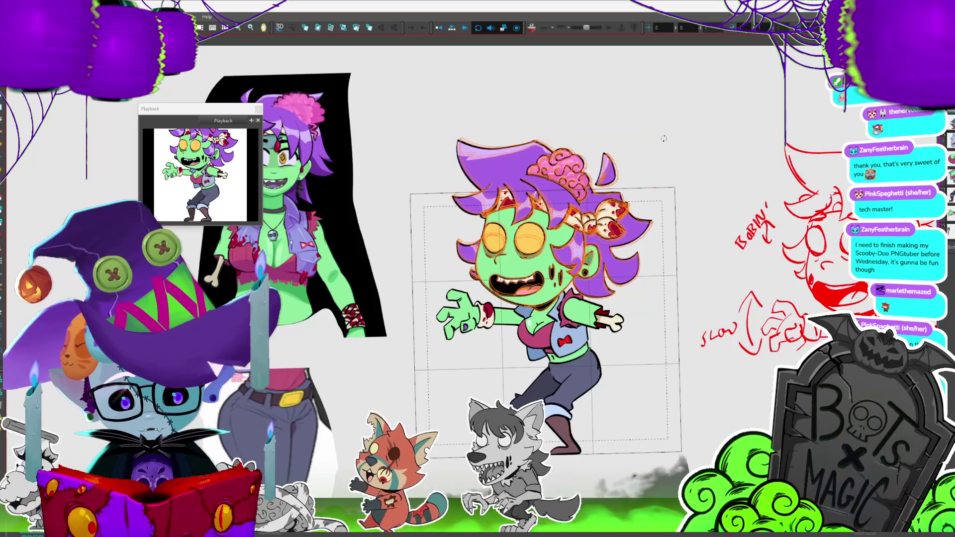
{"action": "left_click_drag", "start_coordinate": [663, 139], "coordinate": [669, 129]}
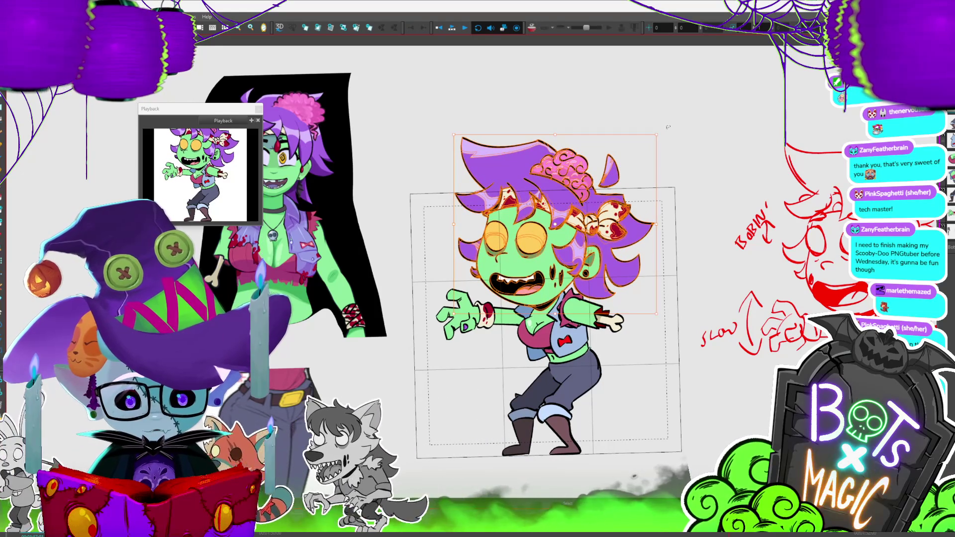
Paste the tilted head onto each of the headless walk poses
{"action": "key", "text": "period"}
{"action": "key", "text": "period"}
{"action": "key", "text": "period"}
{"action": "key", "text": "period"}
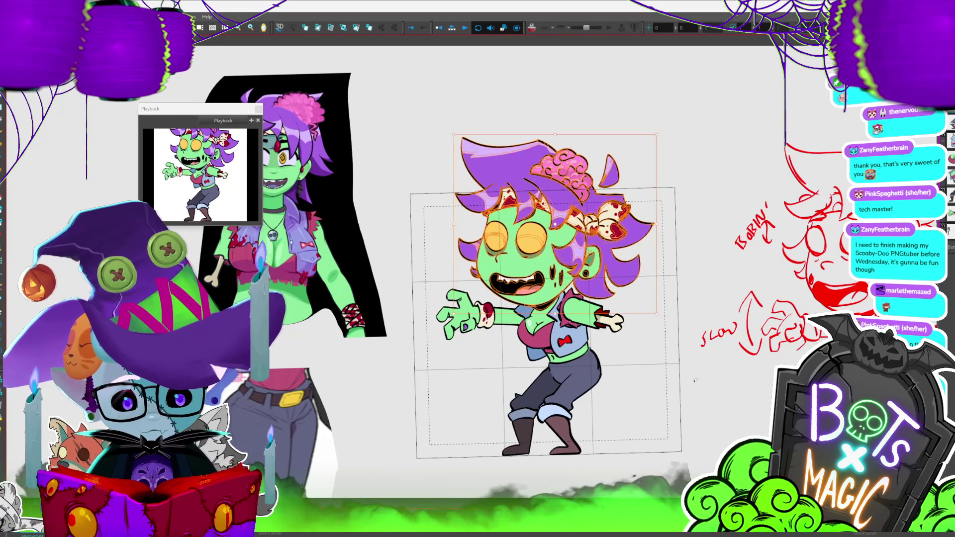
{"action": "key", "text": "period"}
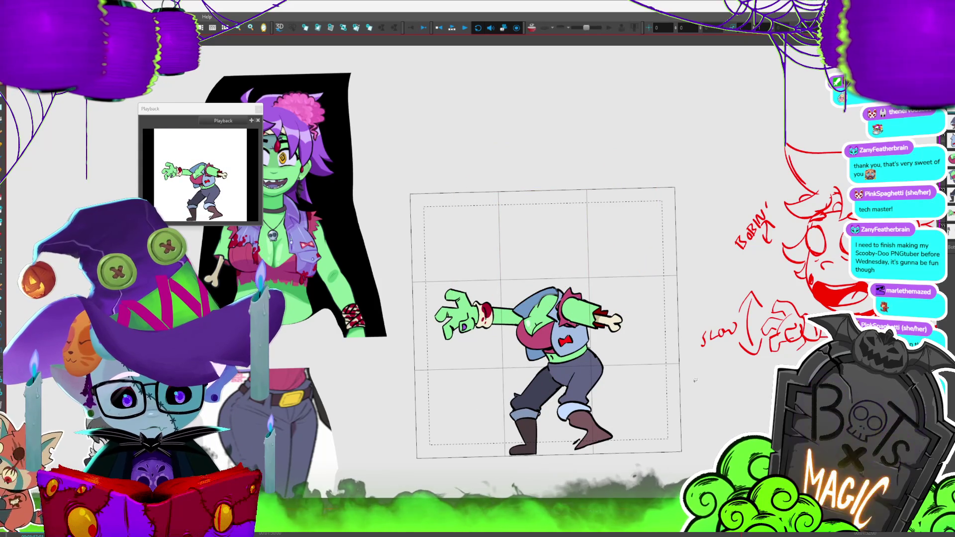
{"action": "key", "text": "ctrl+v"}
{"action": "left_click", "coordinate": [550, 231]}
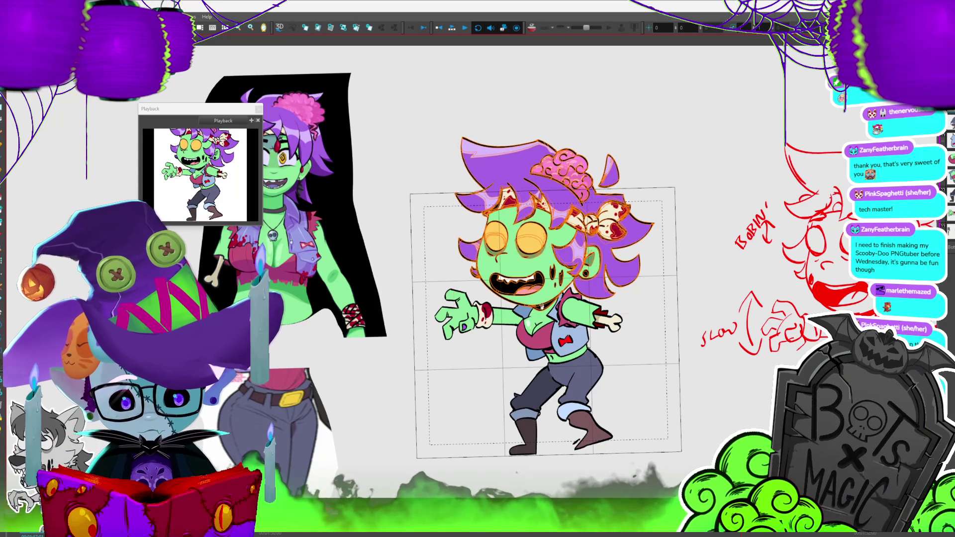
{"action": "left_click", "coordinate": [666, 129]}
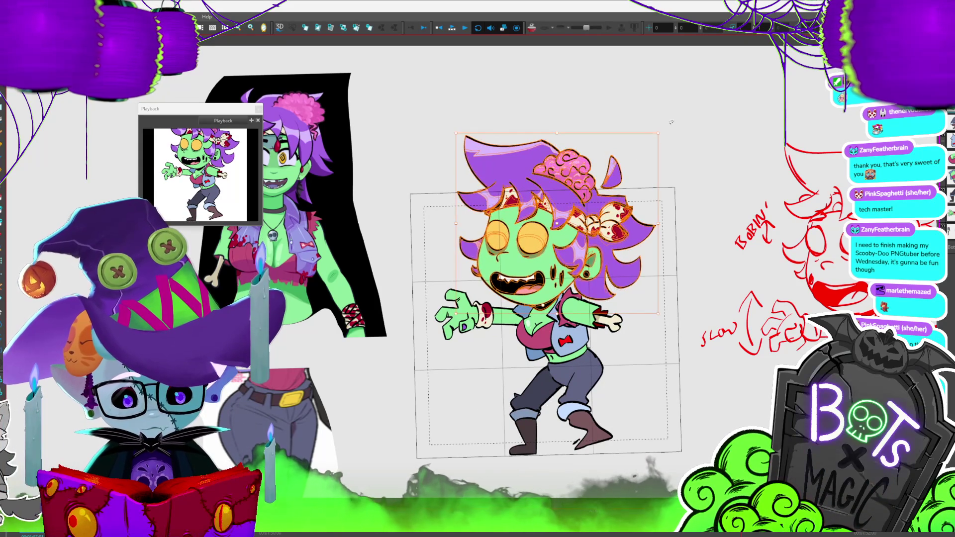
{"action": "key", "text": "period"}
{"action": "key", "text": "period"}
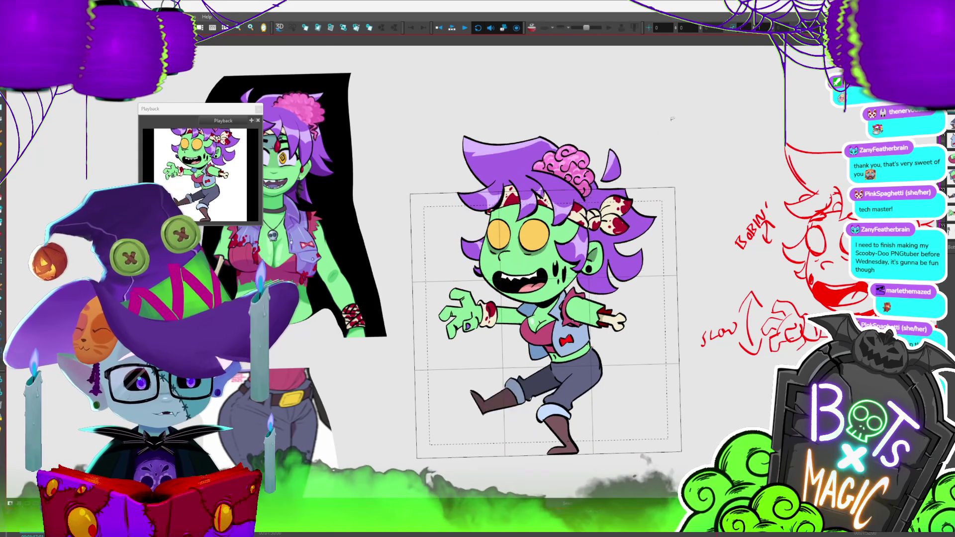
{"action": "key", "text": "period"}
{"action": "key", "text": "ctrl+v"}
{"action": "left_click", "coordinate": [672, 118]}
{"action": "key", "text": "period"}
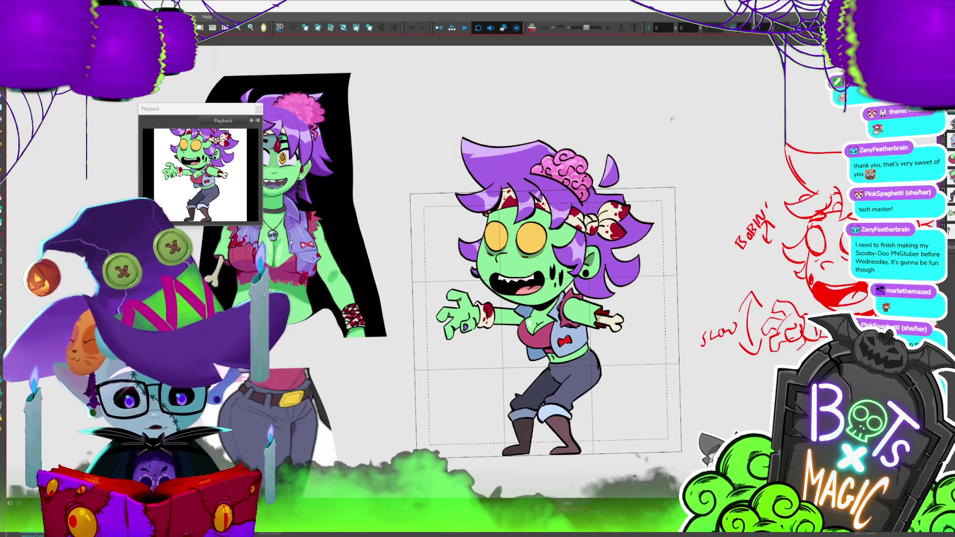
On the kicked-back-leg pose, swap to the head drawing with cheek stitches
{"action": "key", "text": "period"}
{"action": "key", "text": "ctrl+v"}
{"action": "key", "text": "comma"}
{"action": "key", "text": "period"}
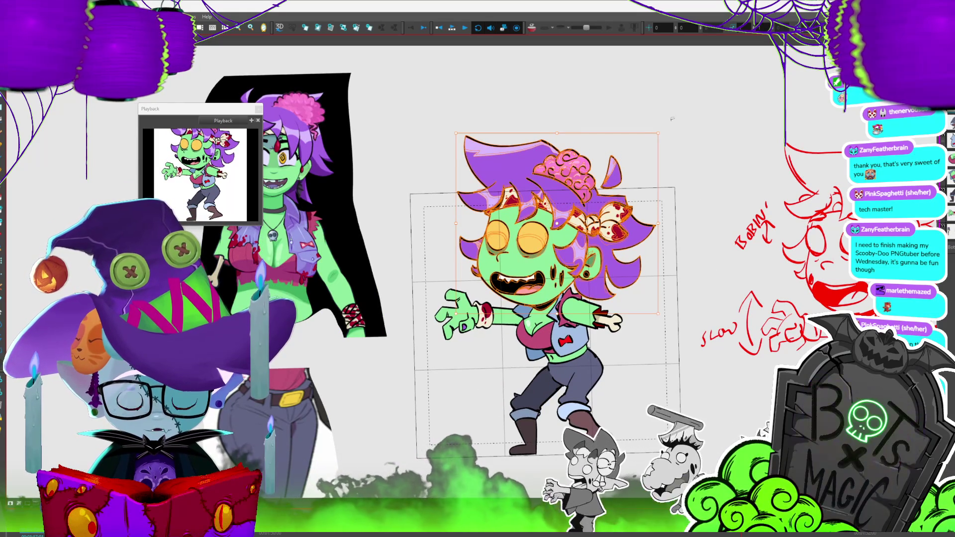
{"action": "key", "text": "comma"}
{"action": "key", "text": "period"}
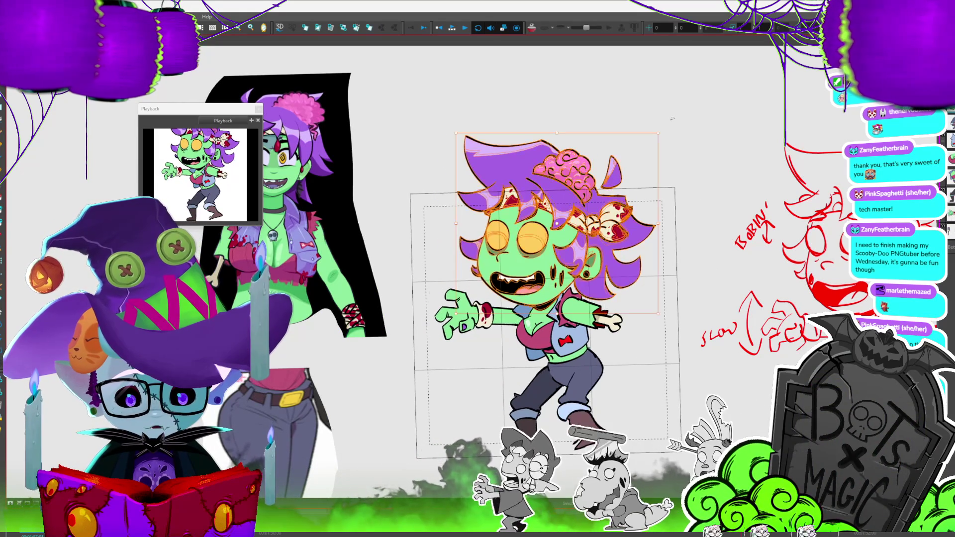
{"action": "key", "text": "comma"}
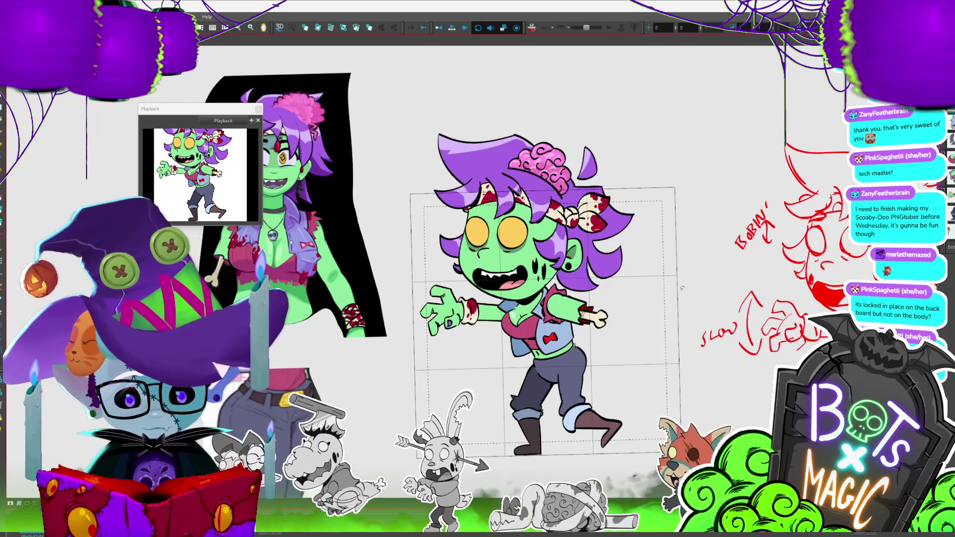
{"action": "key", "text": "period"}
{"action": "key", "text": "period"}
{"action": "key", "text": "period"}
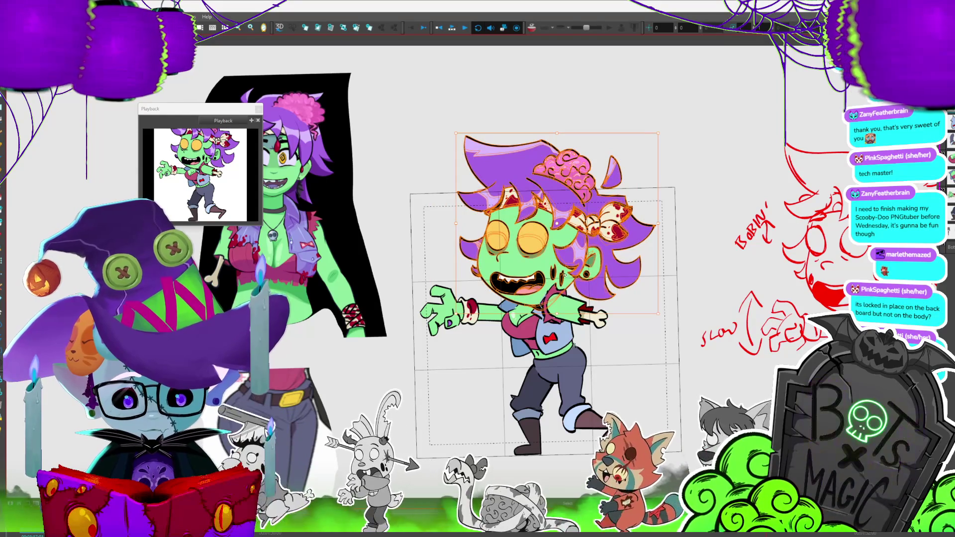
{"action": "key", "text": "period"}
{"action": "key", "text": "period"}
{"action": "key", "text": "period"}
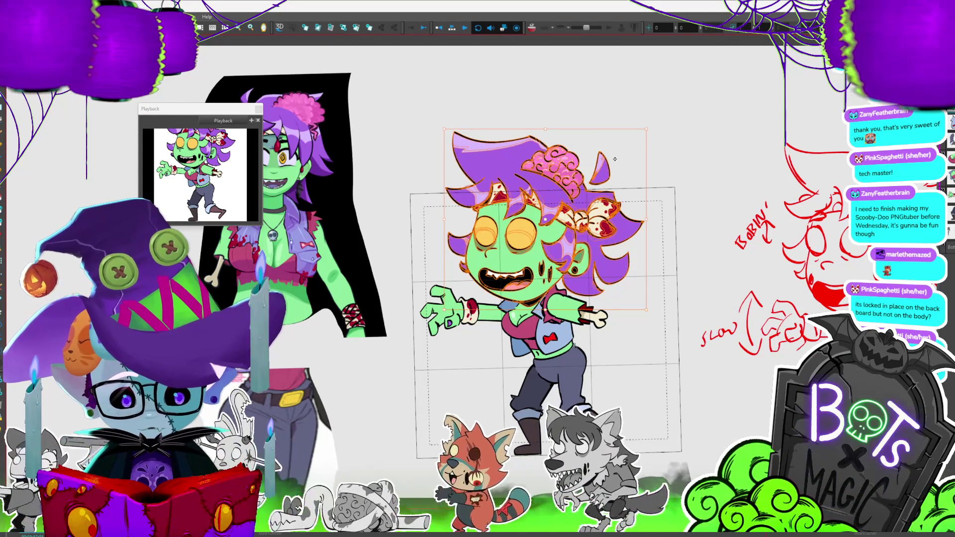
{"action": "key", "text": "period"}
{"action": "key", "text": "period"}
{"action": "key", "text": "period"}
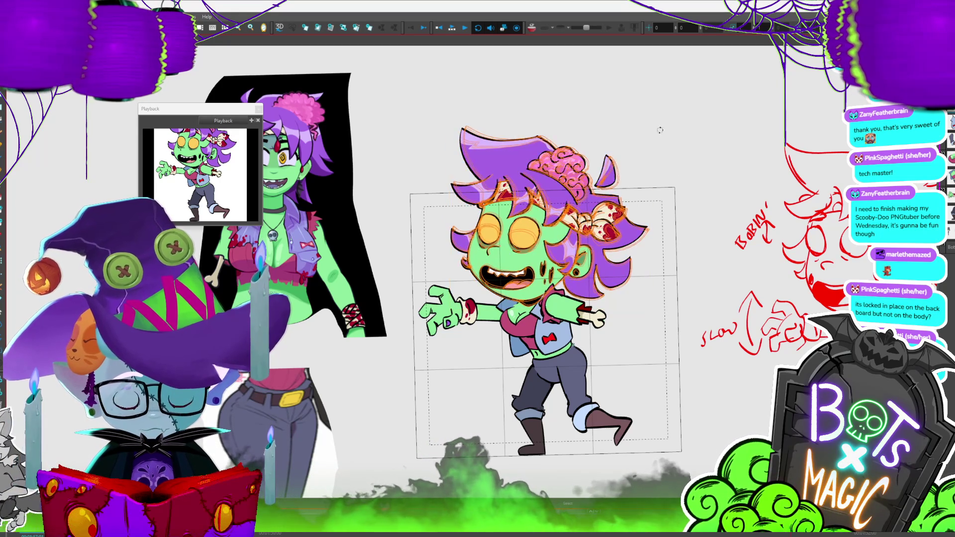
Tilt that head slightly, play the walk back, then delete the selected head
{"action": "left_click_drag", "start_coordinate": [656, 126], "coordinate": [663, 122]}
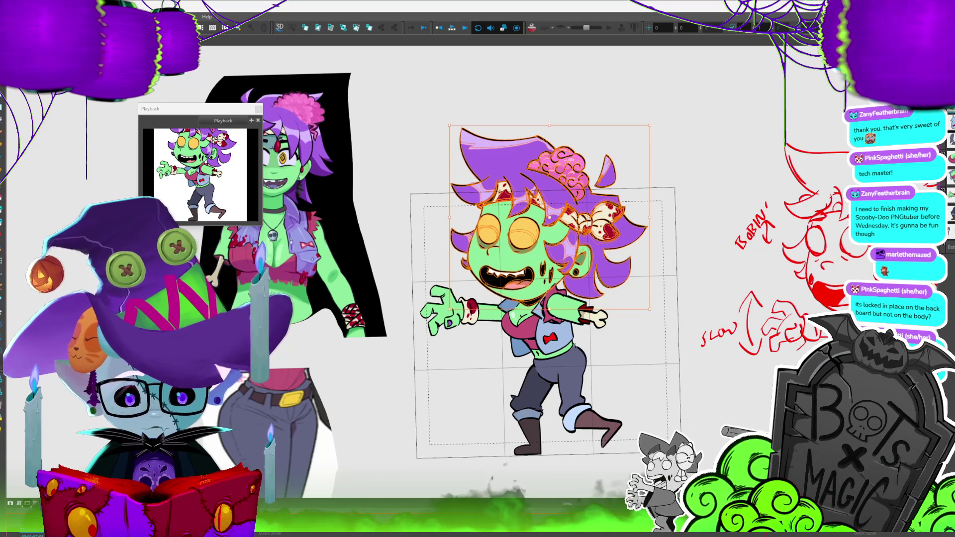
{"action": "key", "text": "Return"}
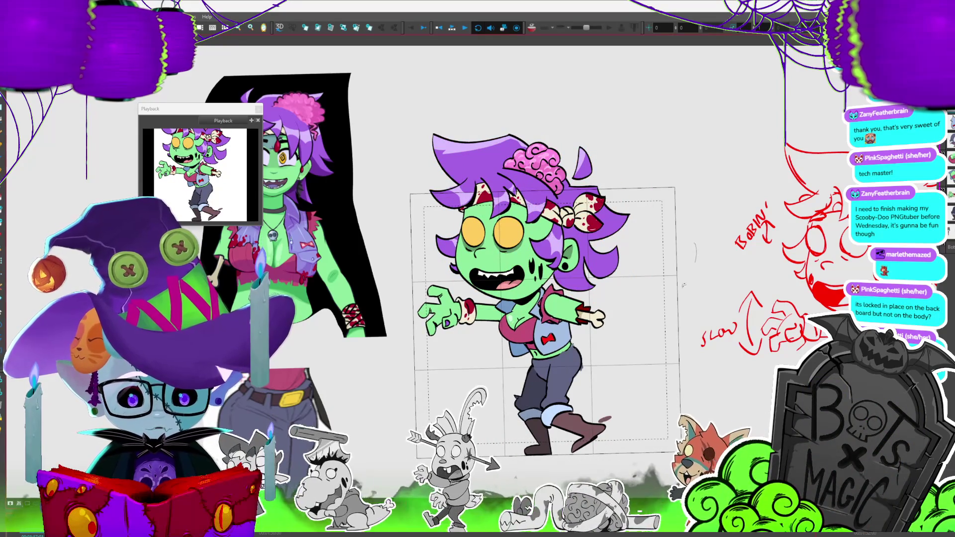
{"action": "key", "text": "Delete"}
Restore the deleted head, play the walk, then tilt the head up-right
{"action": "key", "text": "ctrl+z"}
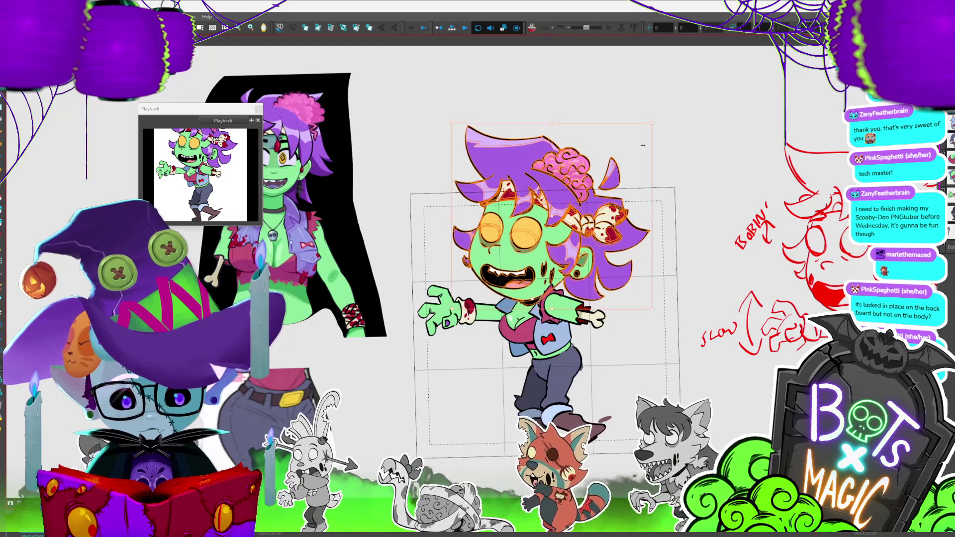
{"action": "left_click", "coordinate": [662, 124]}
{"action": "key", "text": "Return"}
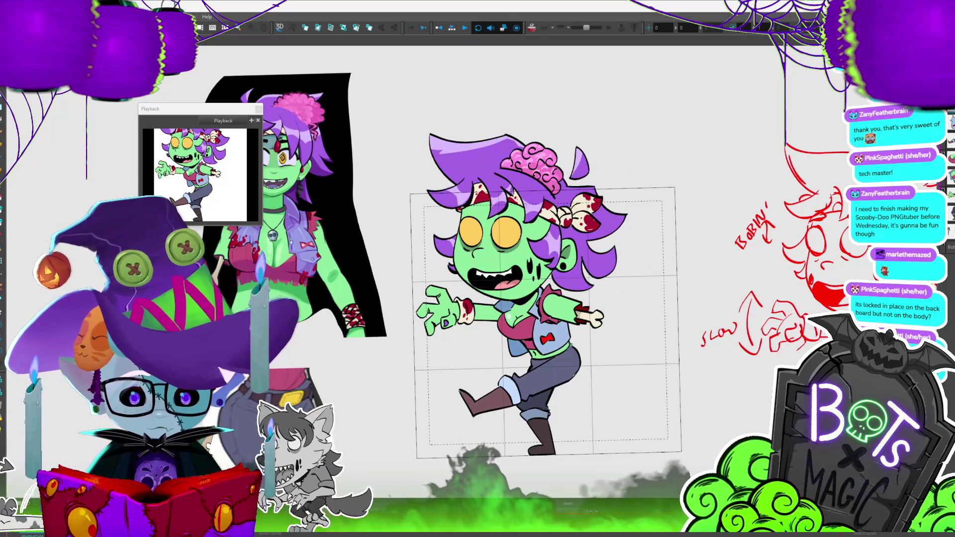
{"action": "left_click", "coordinate": [562, 247]}
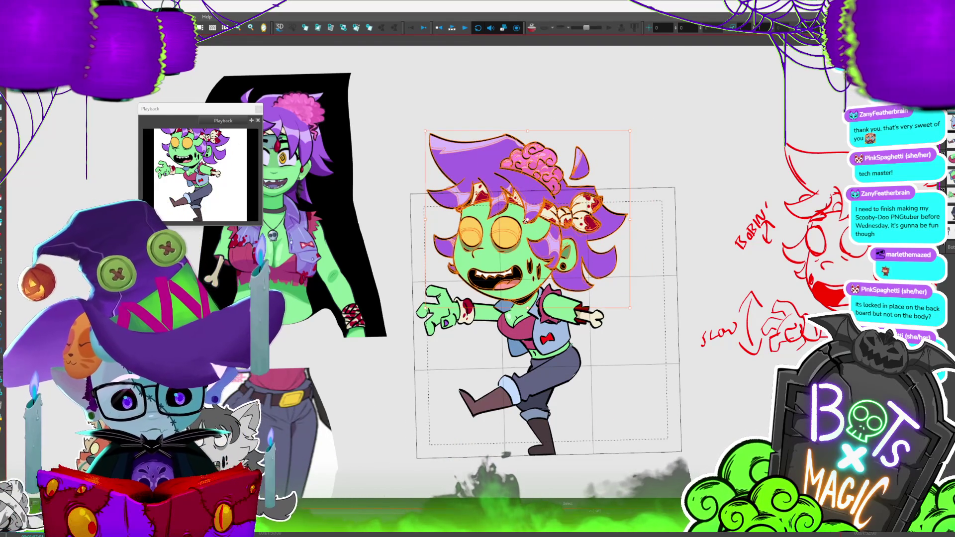
{"action": "left_click_drag", "start_coordinate": [634, 131], "coordinate": [674, 144]}
Five poses later, nudge the zombie's head slightly to the right
{"action": "key", "text": "period"}
{"action": "key", "text": "period"}
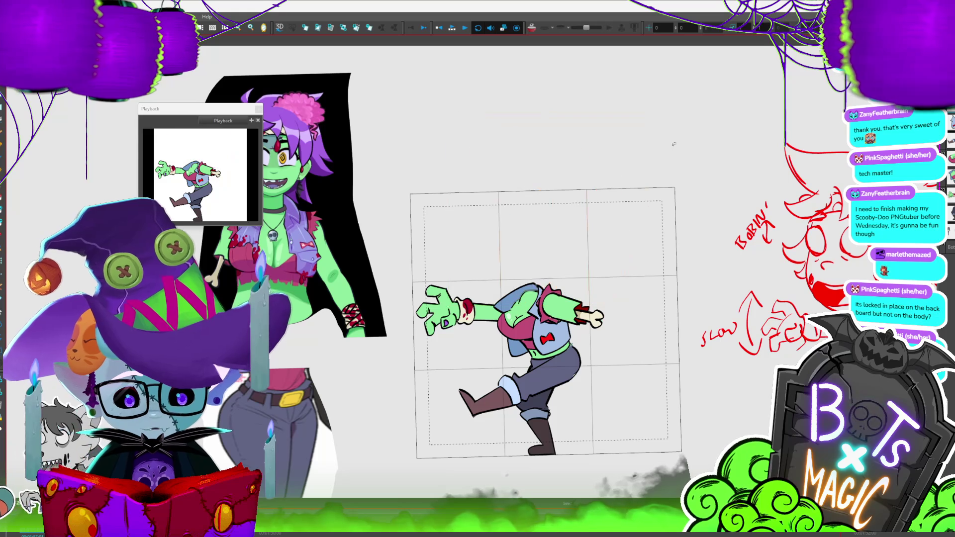
{"action": "key", "text": "period"}
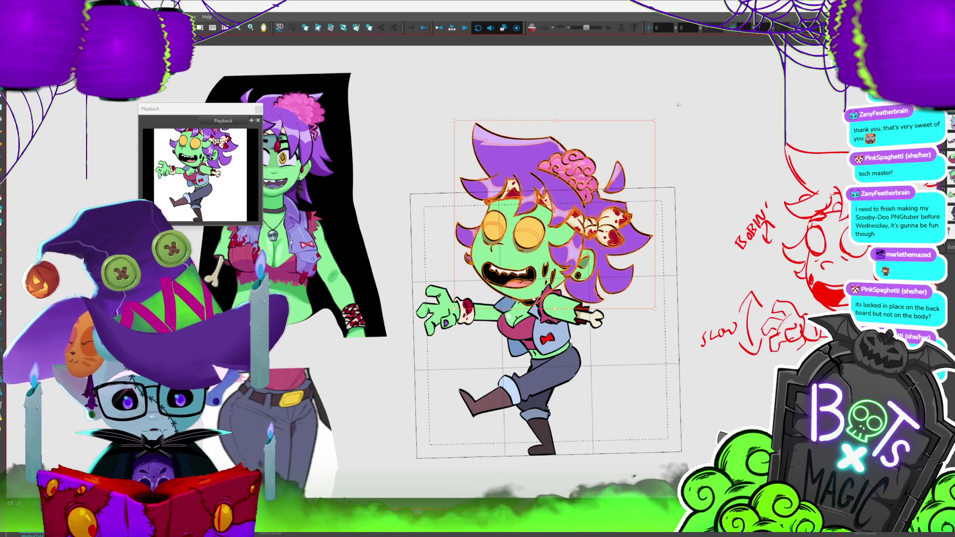
{"action": "key", "text": "period"}
{"action": "key", "text": "period"}
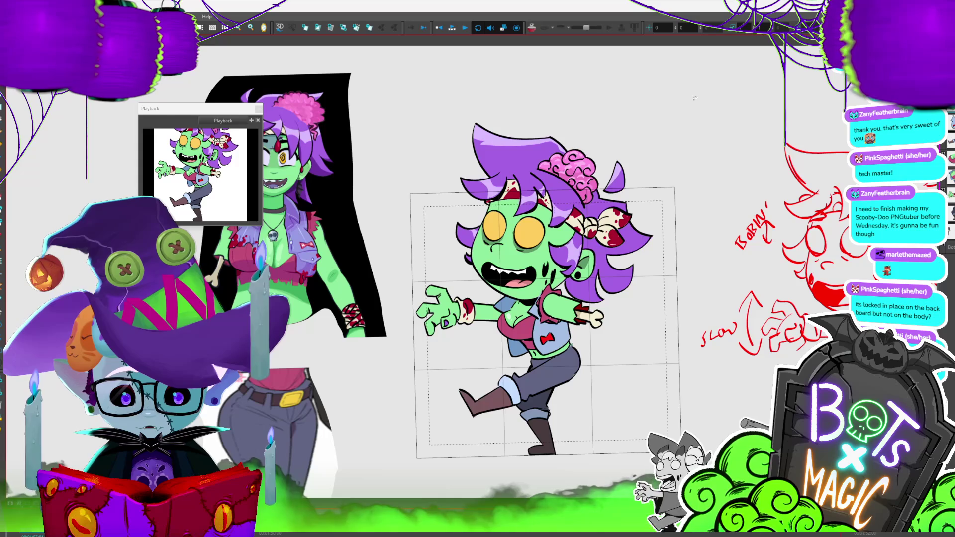
{"action": "key", "text": "period"}
{"action": "key", "text": "period"}
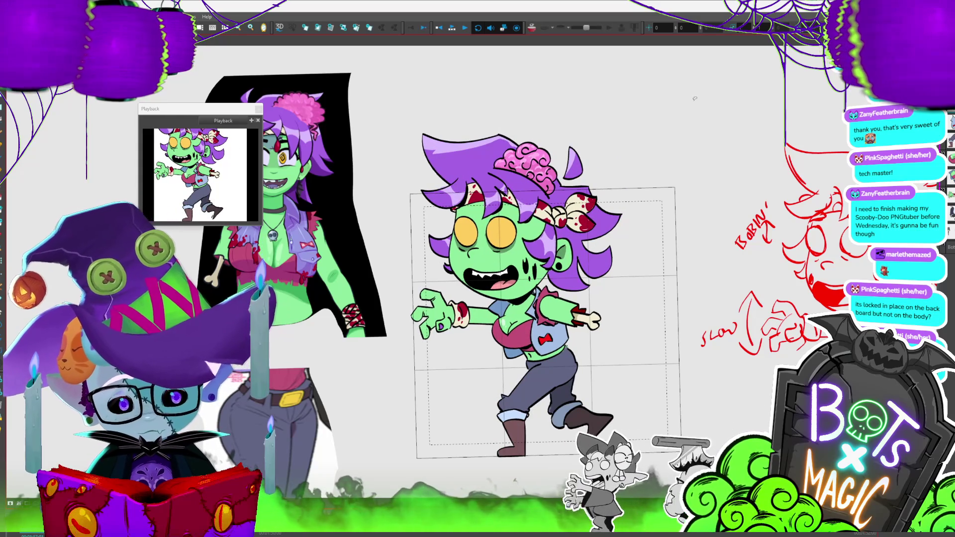
{"action": "key", "text": "period"}
{"action": "key", "text": "period"}
{"action": "left_click", "coordinate": [550, 147]}
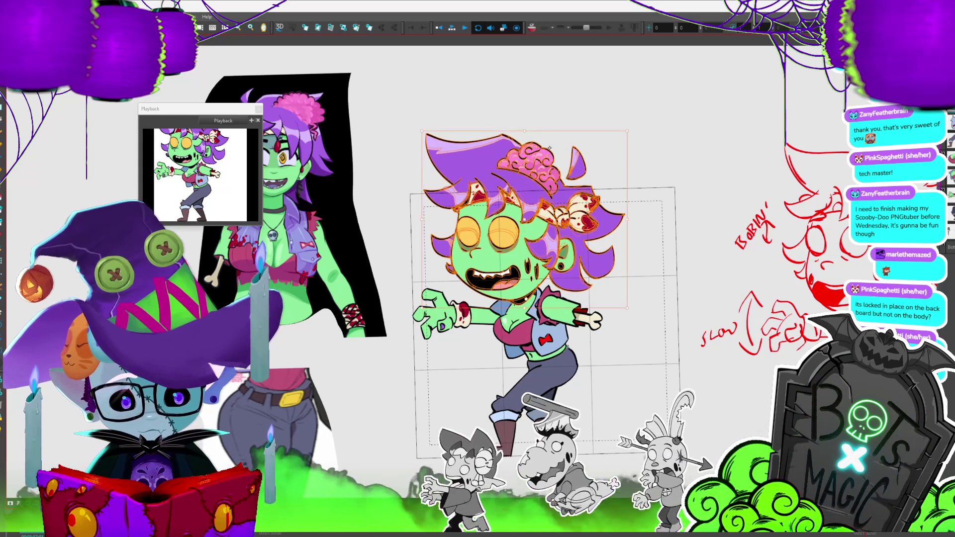
{"action": "left_click_drag", "start_coordinate": [549, 148], "coordinate": [553, 148]}
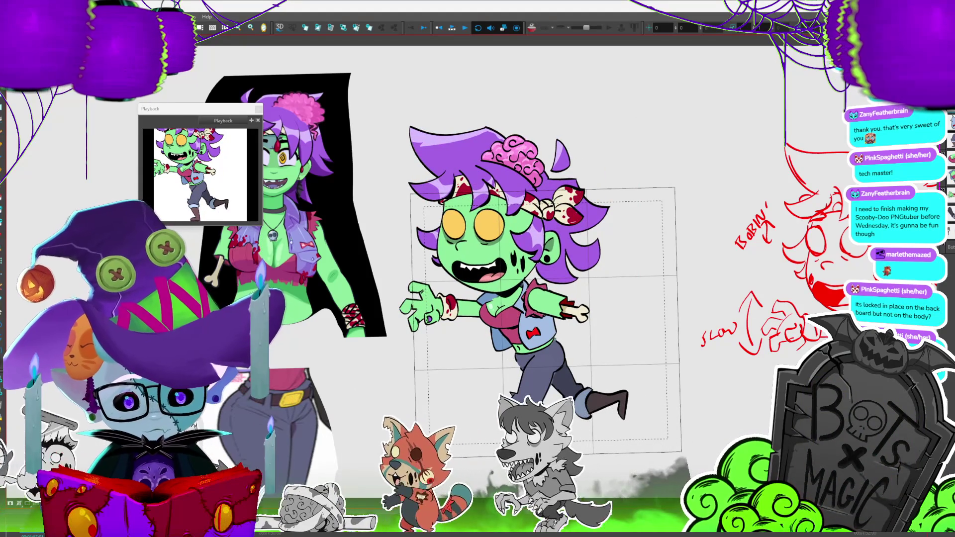
Rotate and shift the head into a new tilt on two frames, then play the walk
{"action": "left_click", "coordinate": [512, 290]}
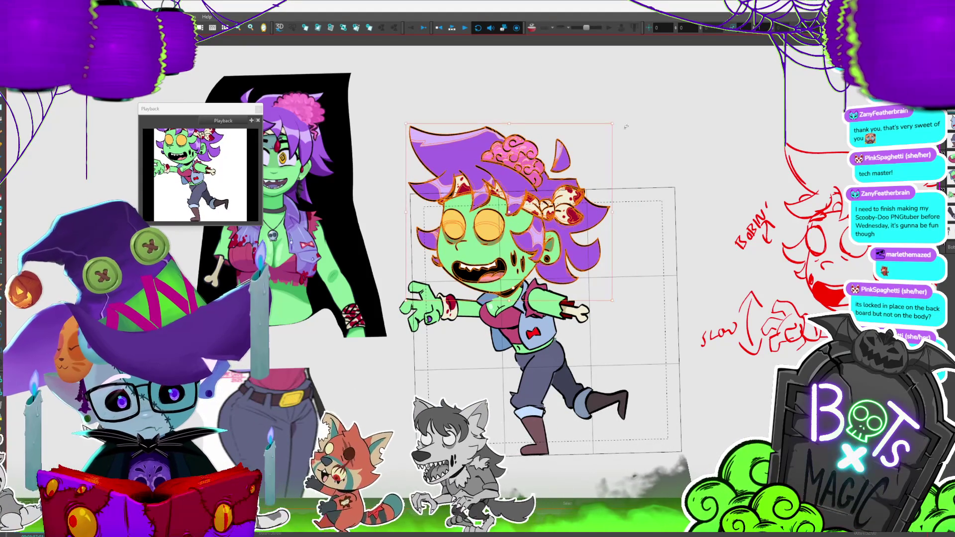
{"action": "left_click_drag", "start_coordinate": [626, 130], "coordinate": [619, 108]}
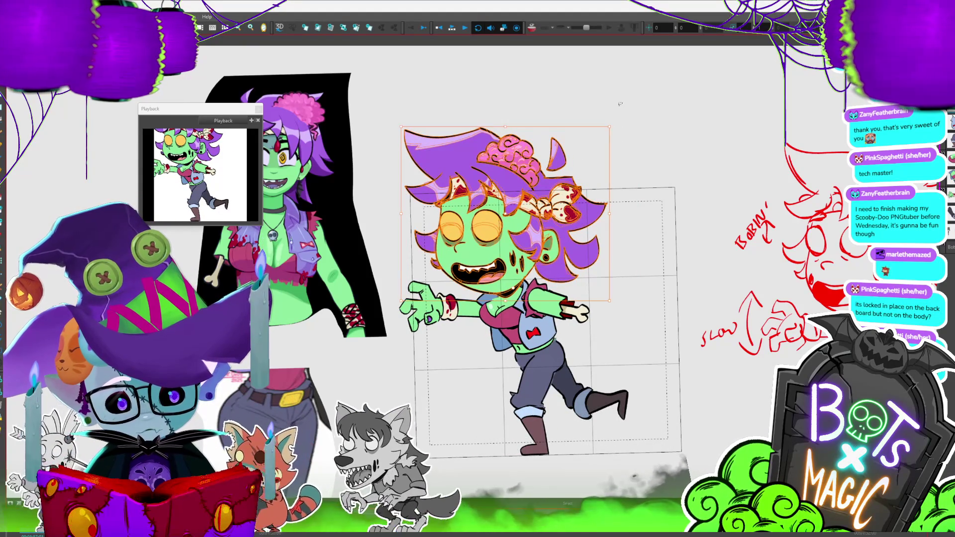
{"action": "key", "text": "."}
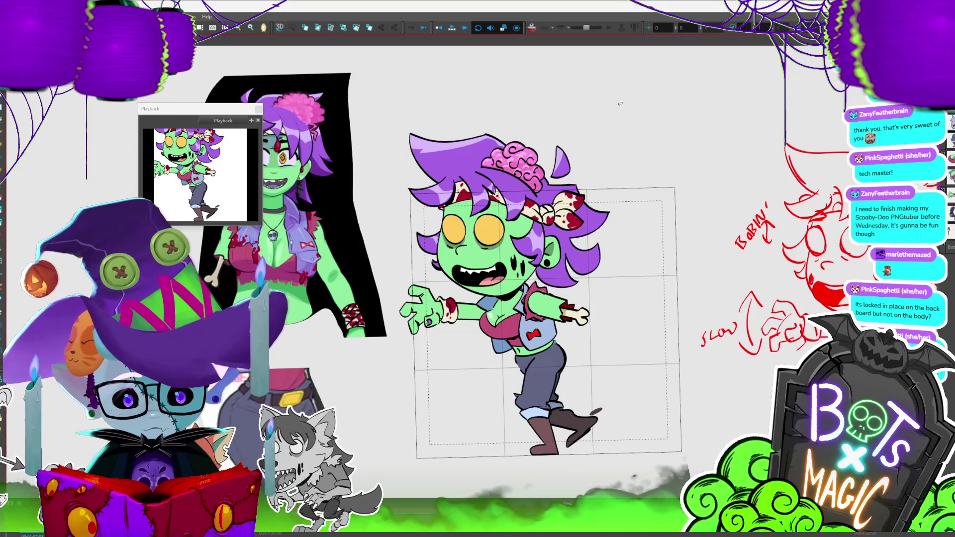
{"action": "left_click", "coordinate": [510, 221]}
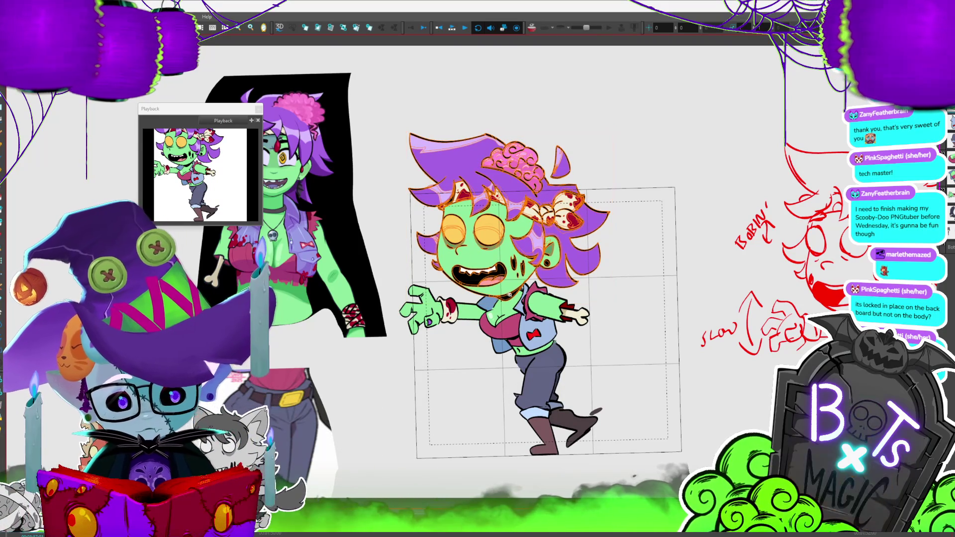
{"action": "left_click_drag", "start_coordinate": [621, 131], "coordinate": [614, 108]}
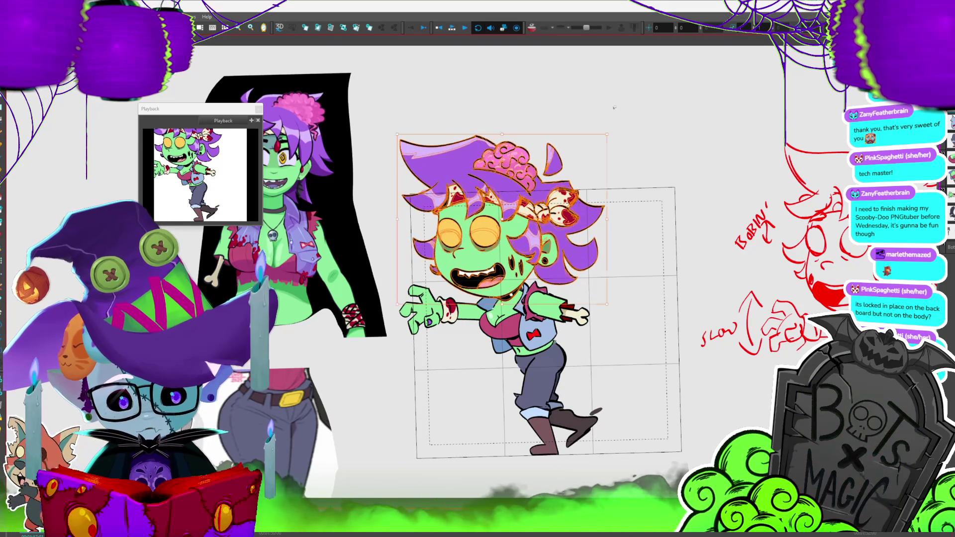
{"action": "key", "text": "Return"}
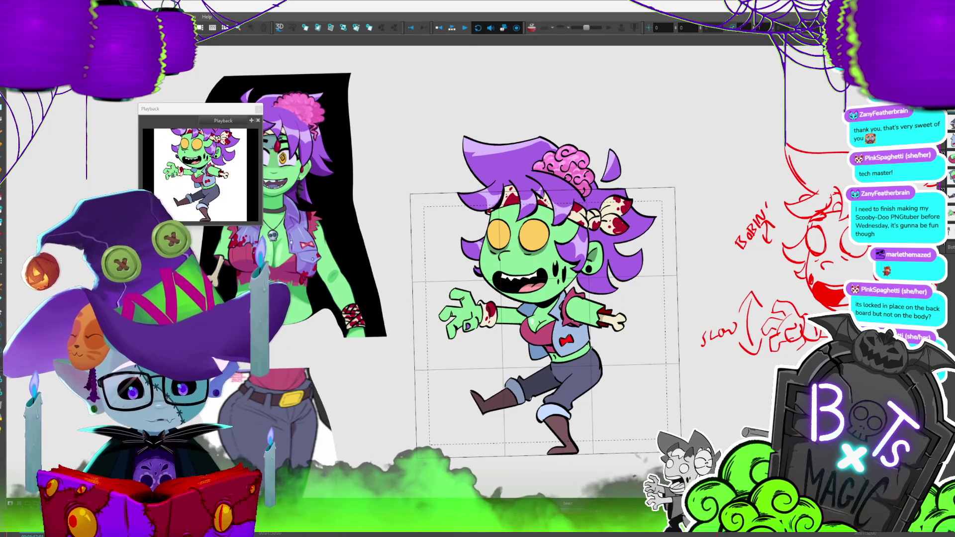
{"action": "key", "text": "2"}
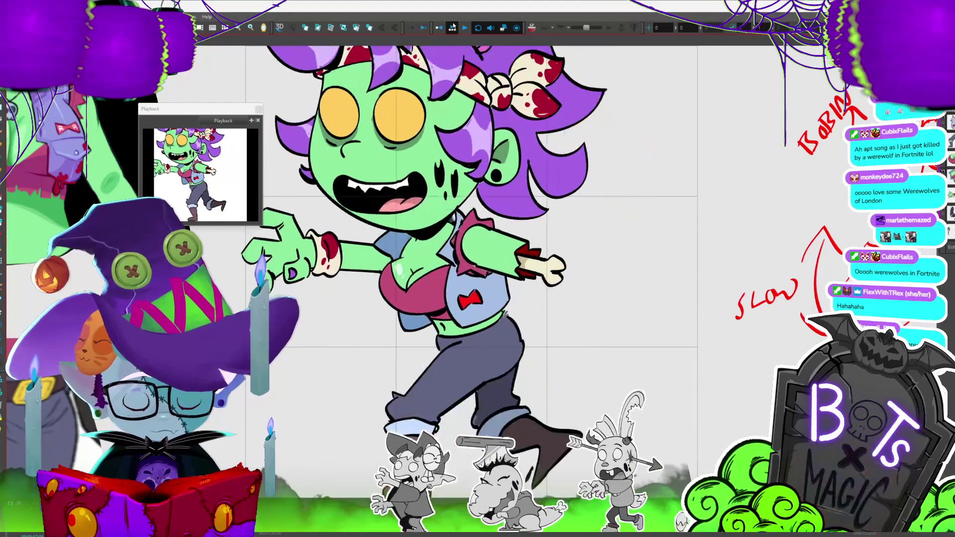
{"action": "key", "text": "2"}
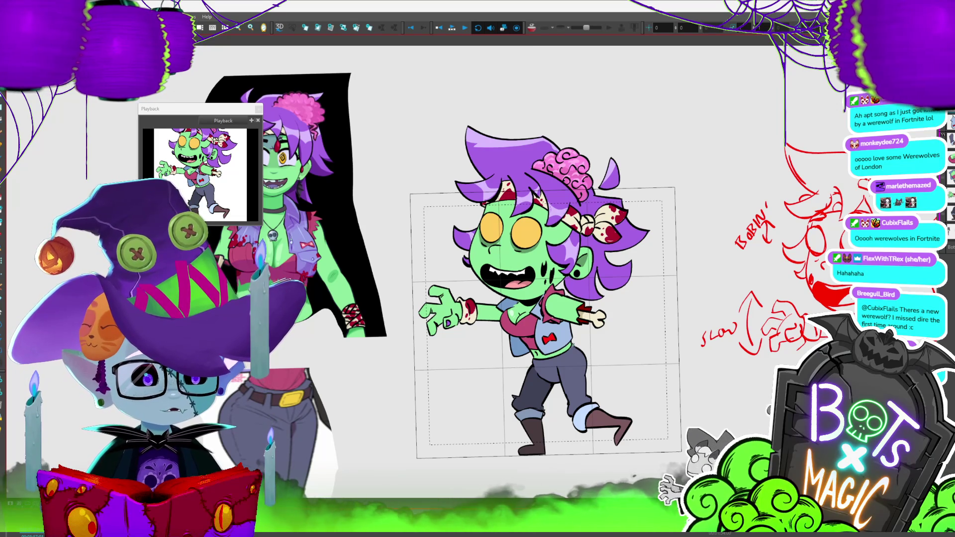
Save the project and nudge the head a few pixels left on the next frame
{"action": "key", "text": "ctrl+s"}
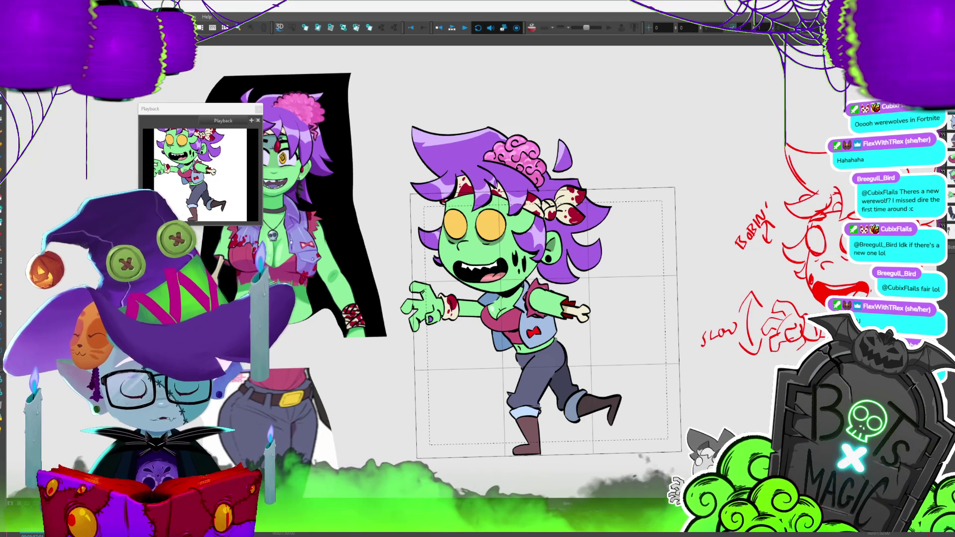
{"action": "key", "text": "ctrl+a"}
{"action": "left_click", "coordinate": [586, 342]}
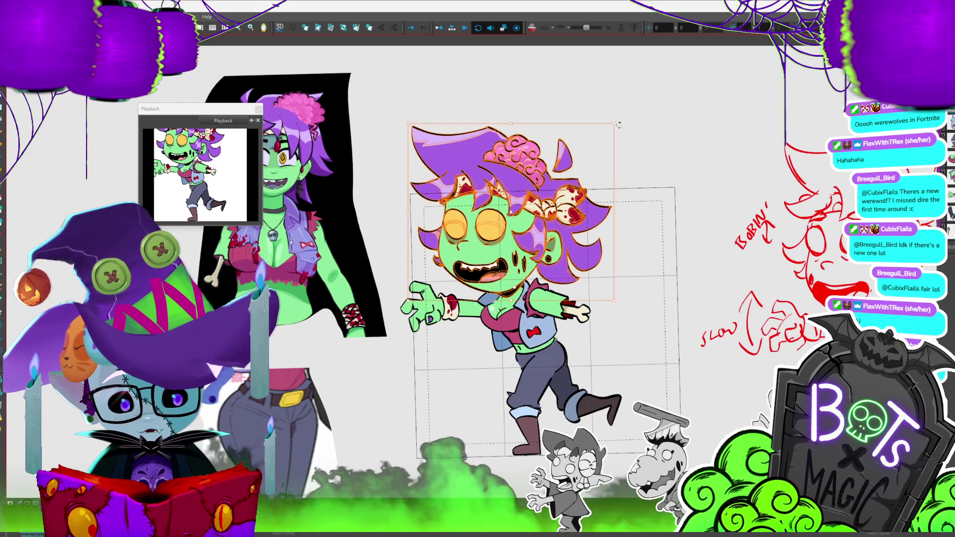
{"action": "key", "text": "f"}
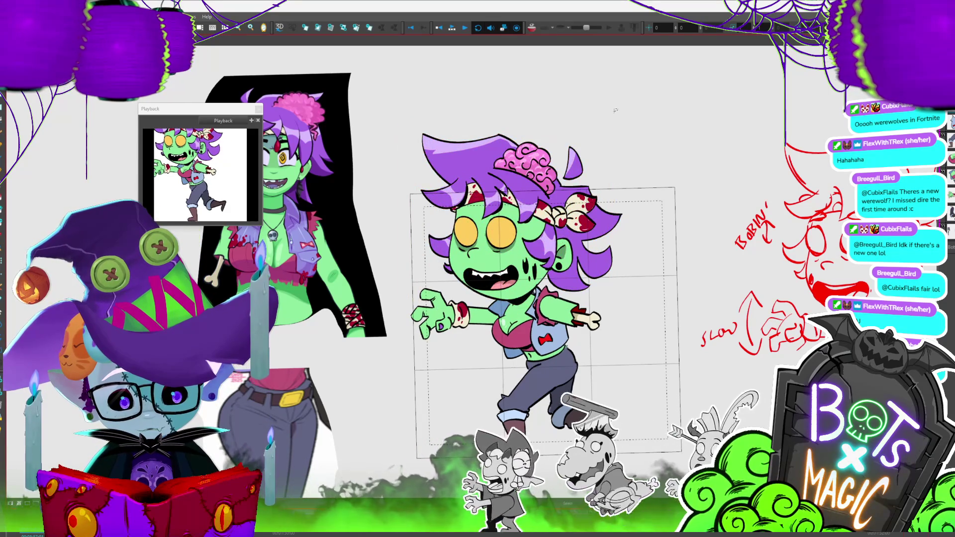
{"action": "key", "text": "ctrl+a"}
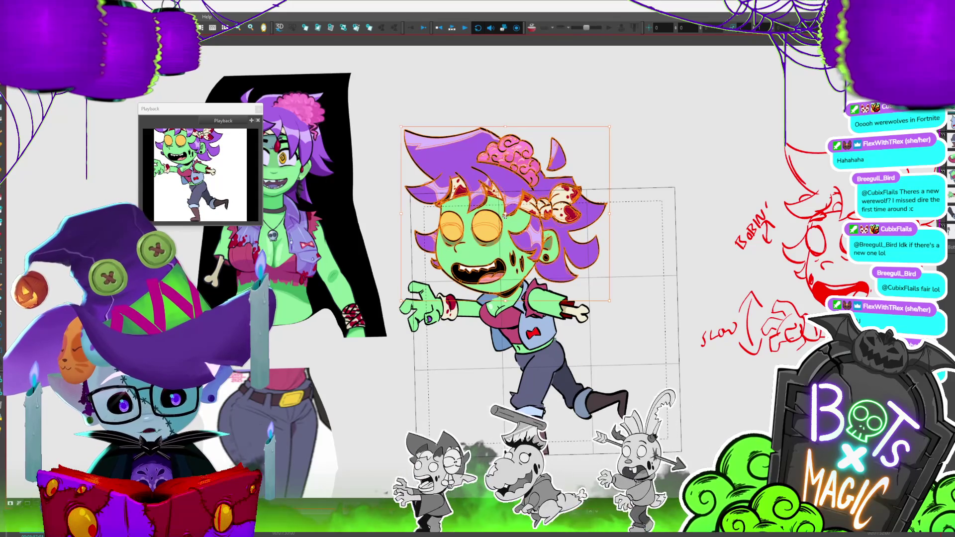
{"action": "key", "text": "Escape"}
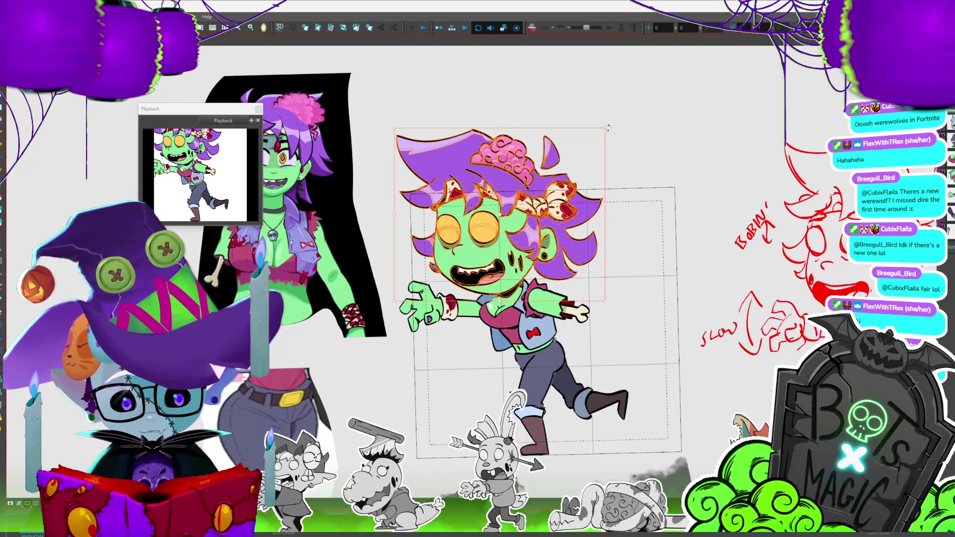
{"action": "left_click", "coordinate": [537, 242]}
{"action": "key", "text": "Left"}
{"action": "key", "text": "Left"}
{"action": "key", "text": "Left"}
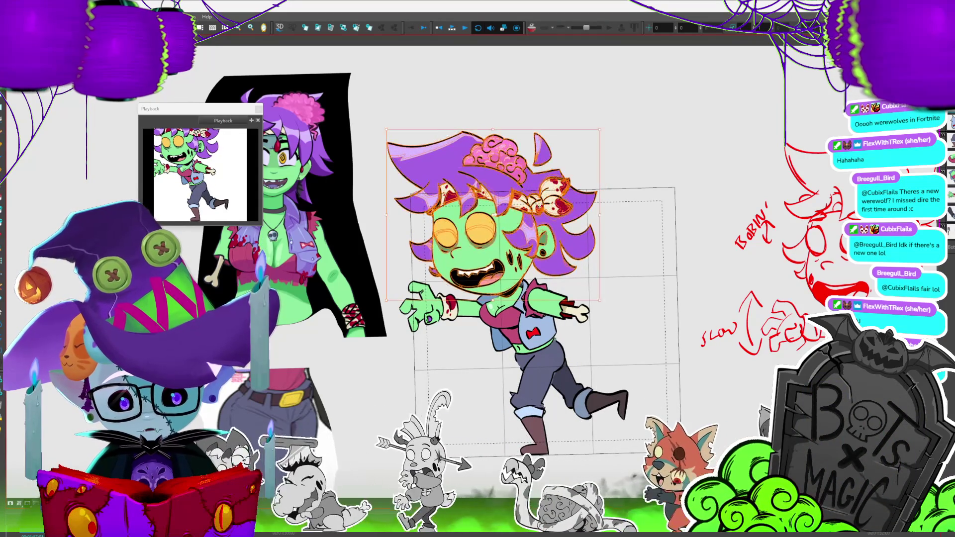
Tilt the head further left and shift it over the shoulders, then loop-play the walk
{"action": "key", "text": "."}
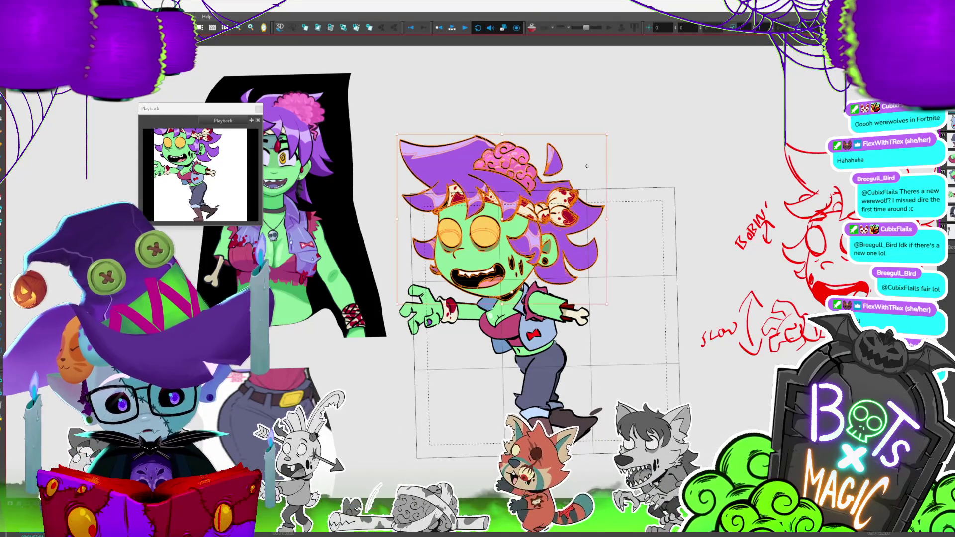
{"action": "left_click_drag", "start_coordinate": [595, 149], "coordinate": [603, 132]}
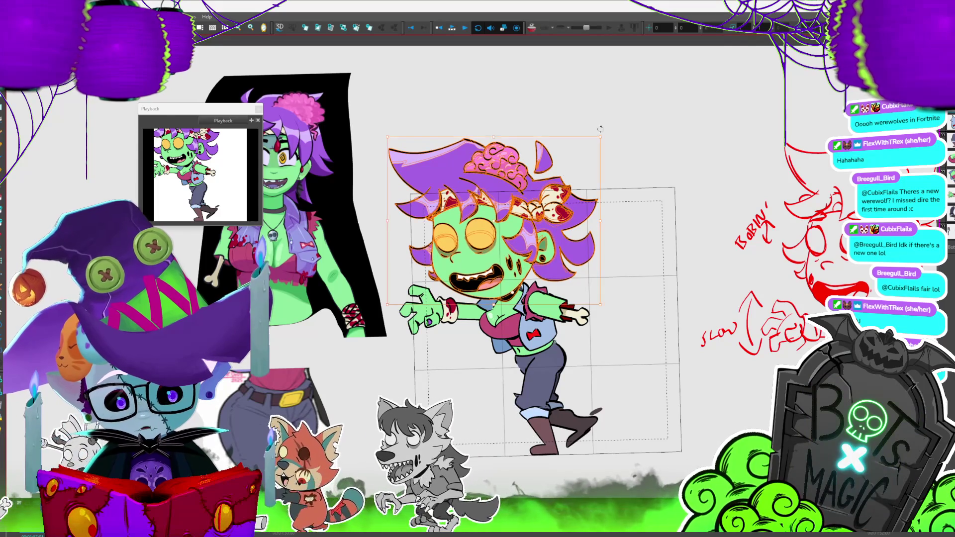
{"action": "left_click_drag", "start_coordinate": [601, 135], "coordinate": [600, 133]}
{"action": "key", "text": "period"}
{"action": "key", "text": "comma"}
{"action": "key", "text": "period"}
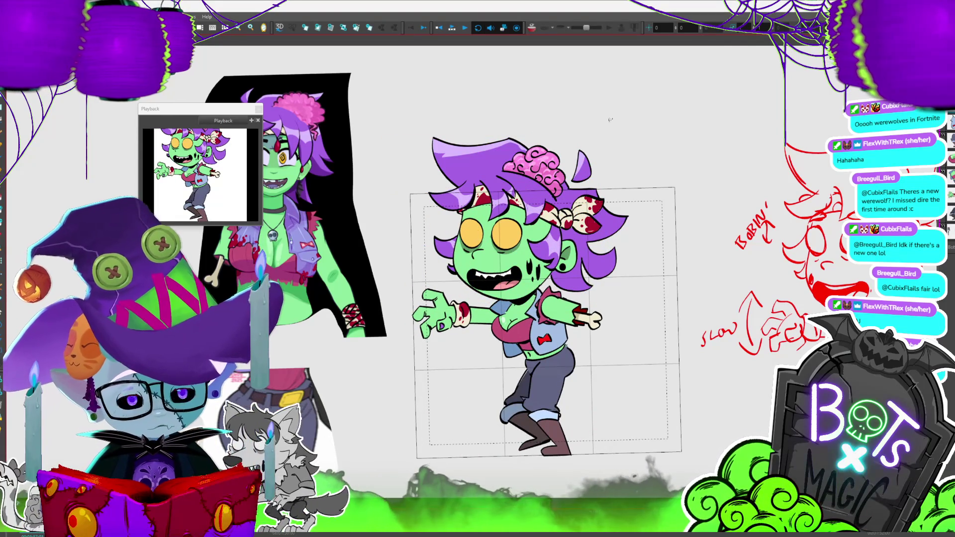
{"action": "left_click", "coordinate": [527, 228]}
{"action": "mouse_move", "coordinate": [608, 161]}
{"action": "left_mouse_down"}
{"action": "mouse_move", "coordinate": [622, 141]}
{"action": "mouse_move", "coordinate": [600, 126]}
{"action": "left_mouse_up"}
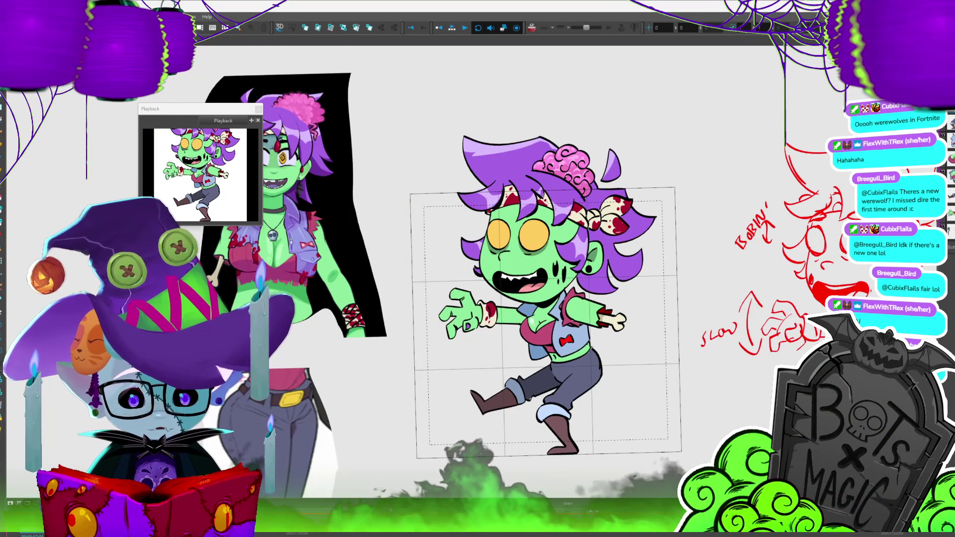
{"action": "left_click", "coordinate": [452, 29]}
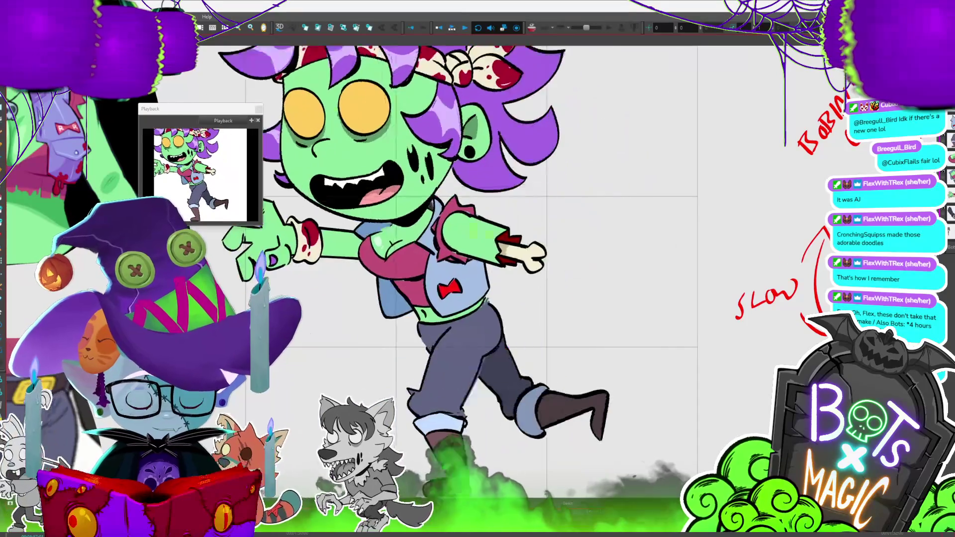
{"action": "key", "text": "shift+m"}
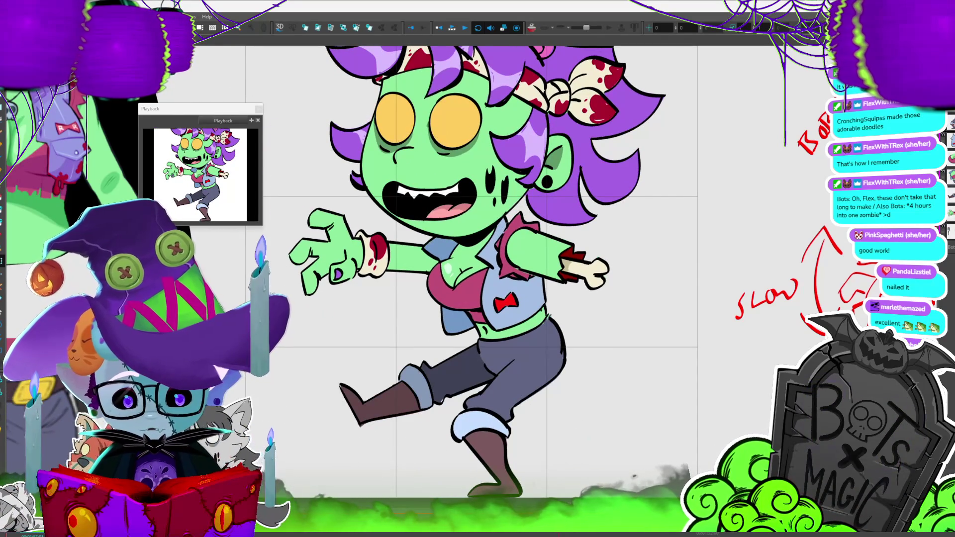
{"action": "scroll", "coordinate": [811, 284], "scroll_direction": "down", "scroll_amount": 3}
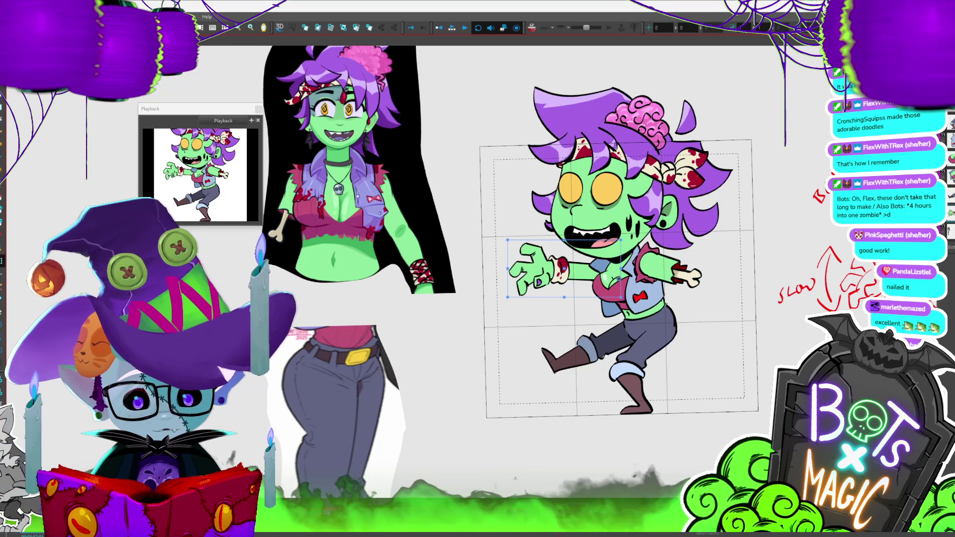
Swing the reaching hand further down around the wrist, then bring up the Layer menu
{"action": "left_click", "coordinate": [581, 273]}
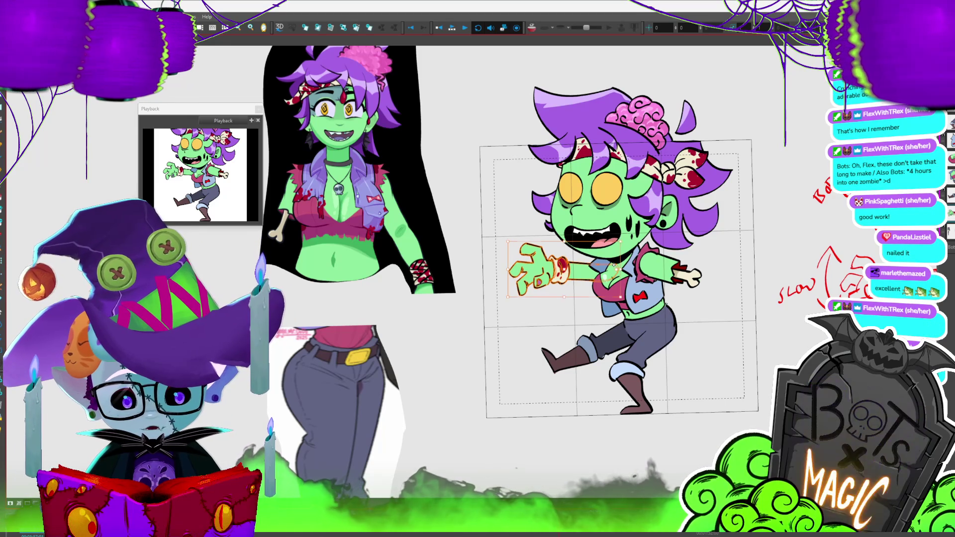
{"action": "left_click", "coordinate": [614, 266]}
{"action": "left_click", "coordinate": [2, 259]}
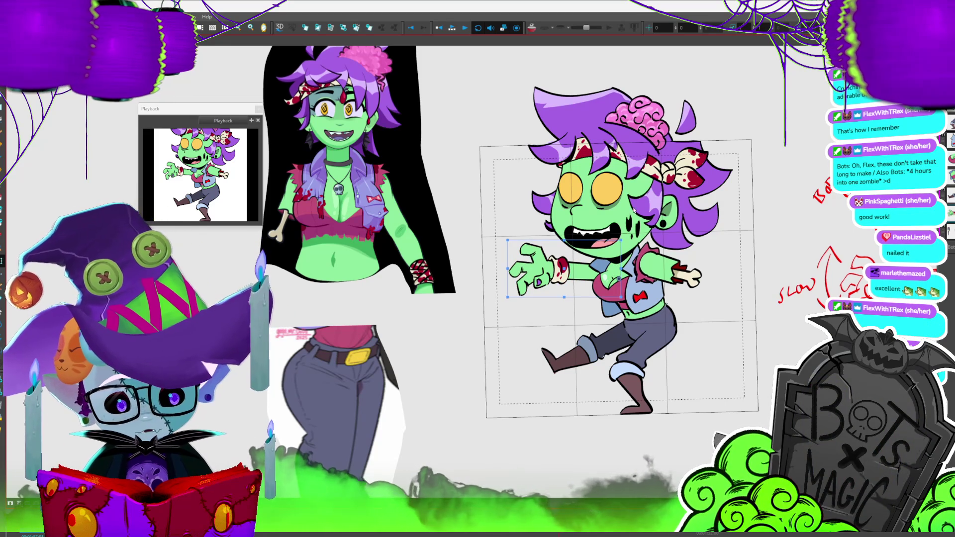
{"action": "mouse_move", "coordinate": [626, 238]}
{"action": "left_mouse_down"}
{"action": "mouse_move", "coordinate": [628, 254]}
{"action": "mouse_move", "coordinate": [630, 231]}
{"action": "left_mouse_up"}
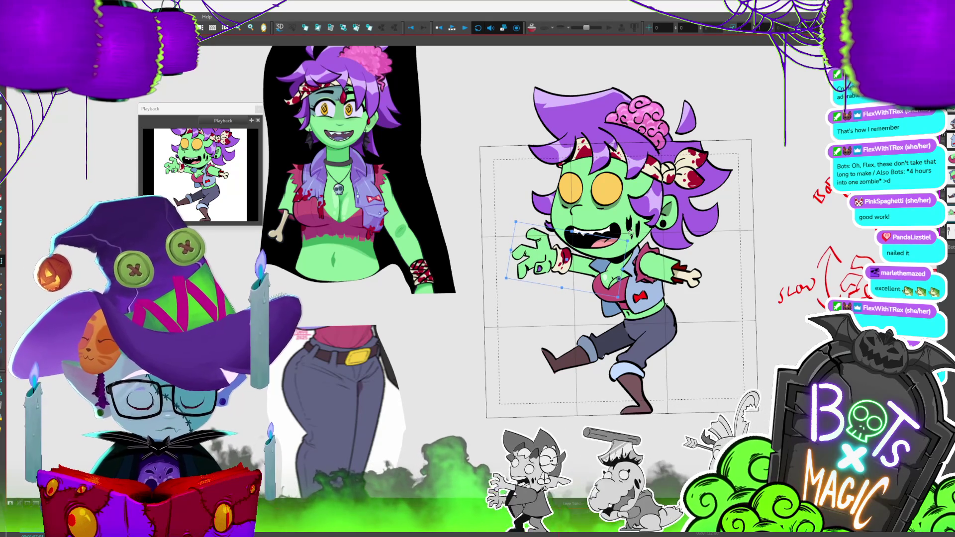
{"action": "key", "text": "alt+s"}
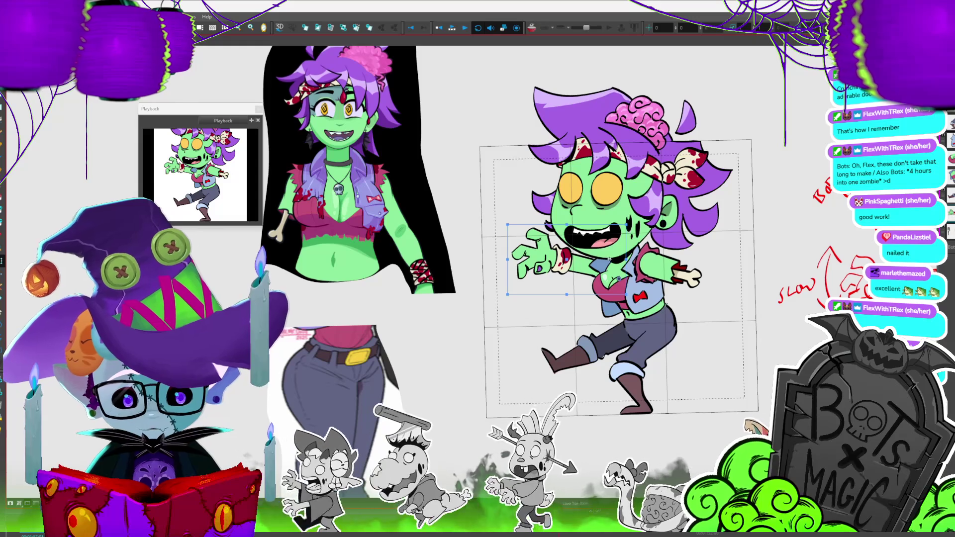
{"action": "left_click_drag", "start_coordinate": [644, 235], "coordinate": [588, 205]}
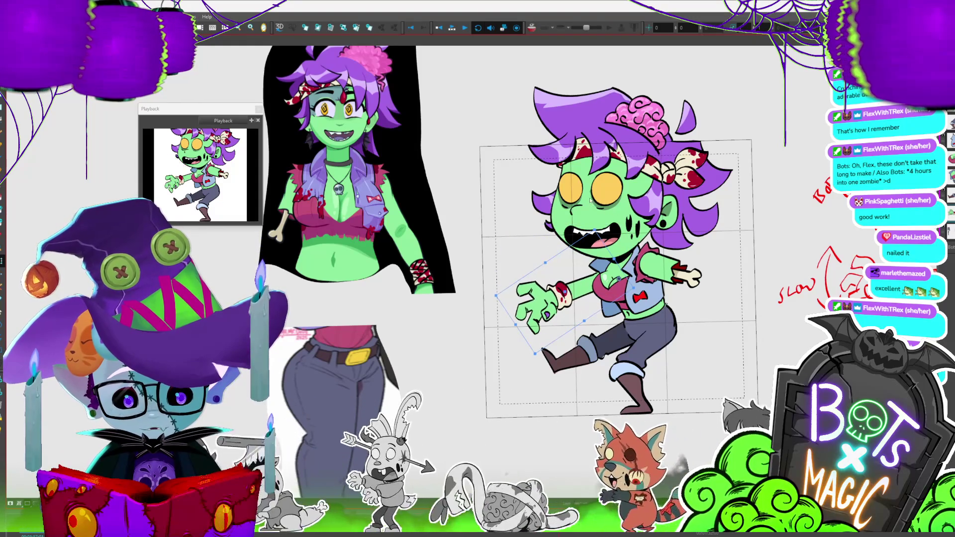
{"action": "left_click", "coordinate": [67, 16]}
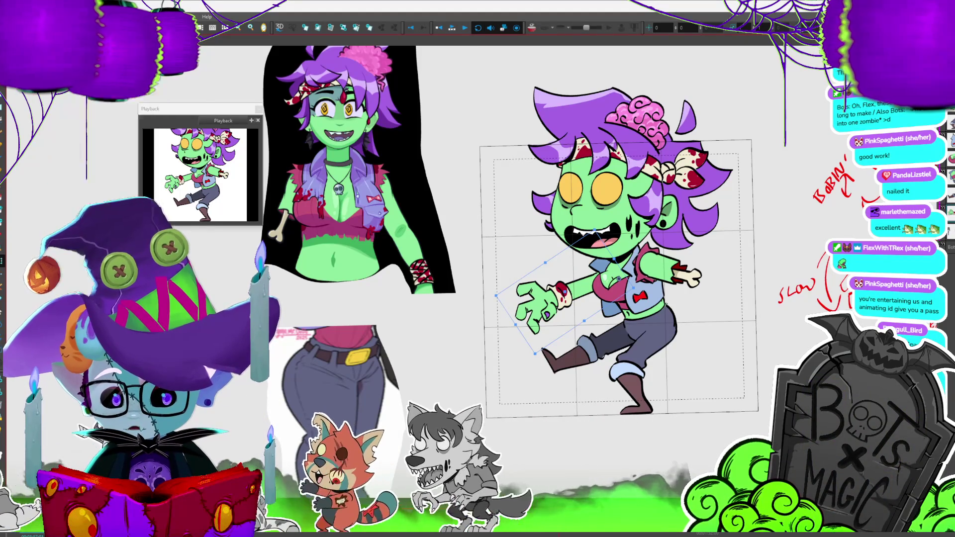
{"action": "mouse_move", "coordinate": [89, 16]}
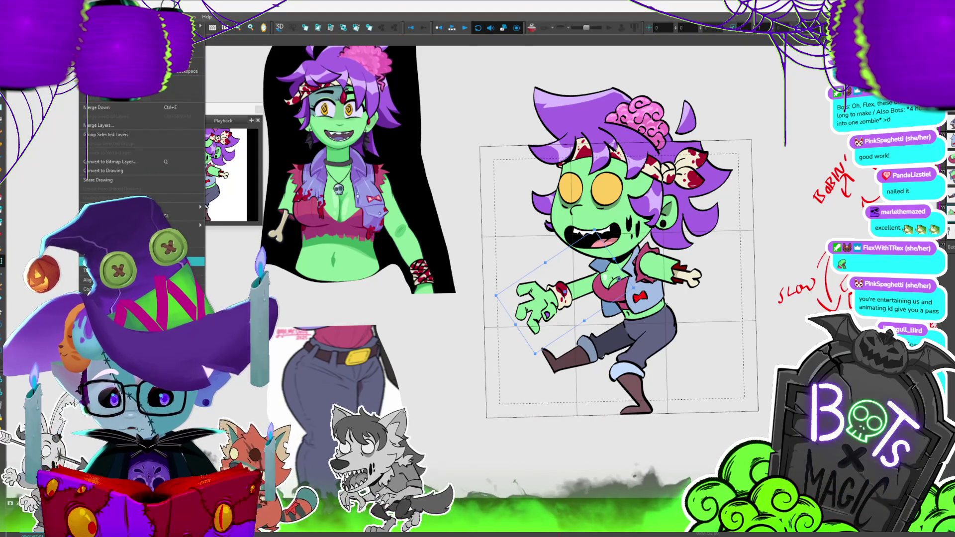
Spread the arm's layer motion to the next 1 panel and play the walk back
{"action": "left_click", "coordinate": [109, 298]}
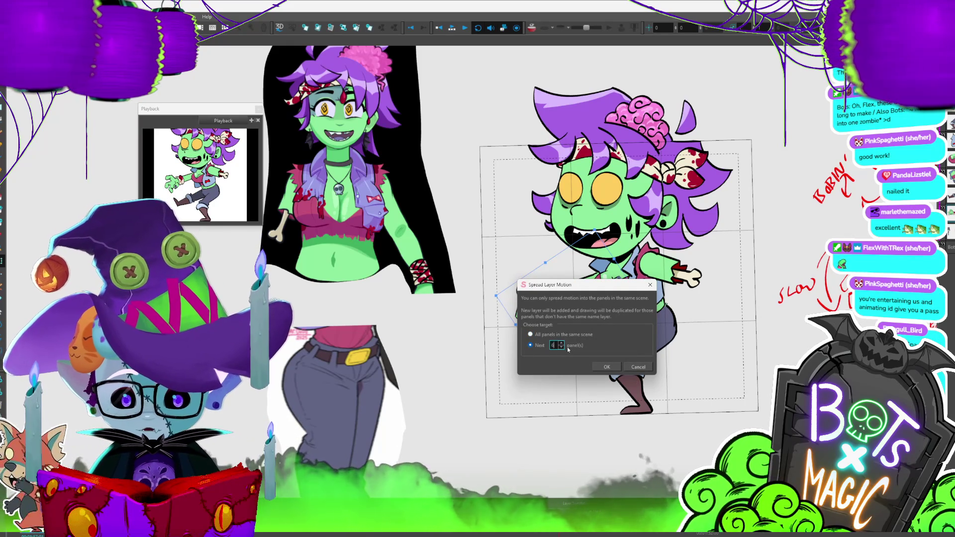
{"action": "left_click", "coordinate": [607, 367]}
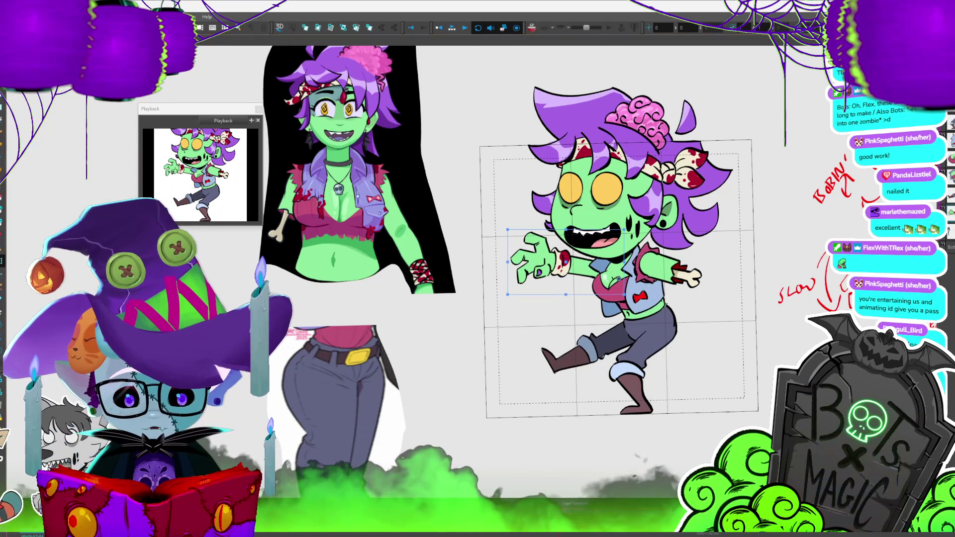
{"action": "key", "text": "2"}
{"action": "key", "text": "Return"}
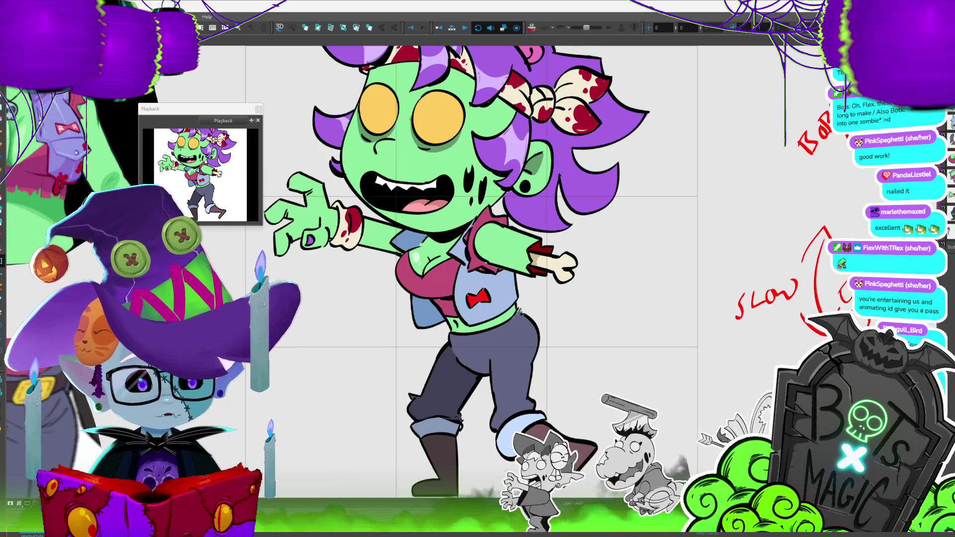
{"action": "scroll", "coordinate": [478, 269], "scroll_direction": "down", "scroll_amount": 2}
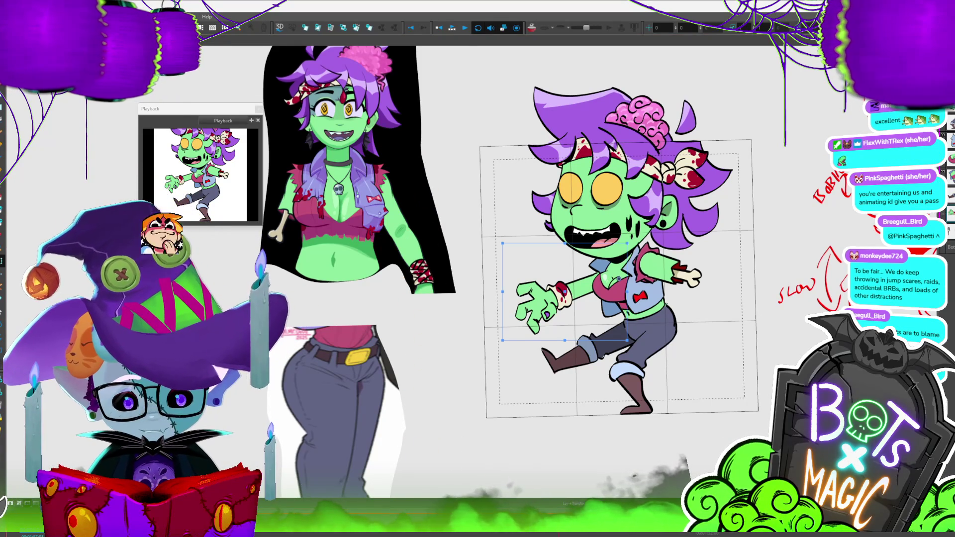
{"action": "key", "text": "2"}
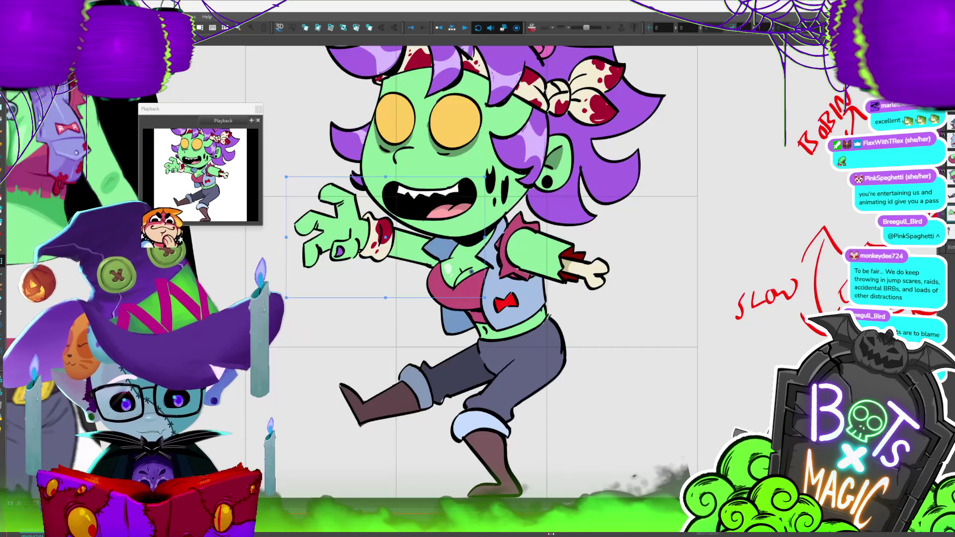
Step through every walk-cycle pose, then open the arm layer's context menu
{"action": "key", "text": "period"}
{"action": "key", "text": "period"}
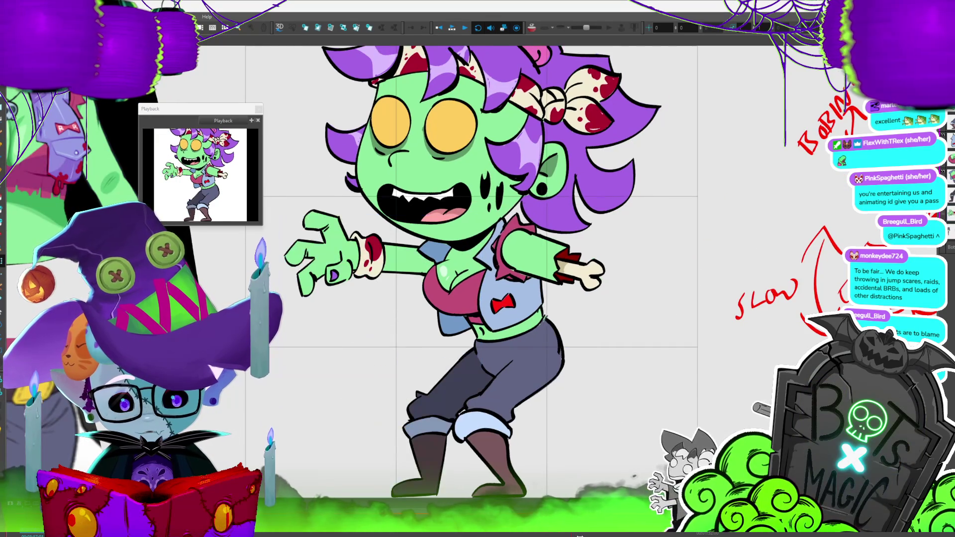
{"action": "key", "text": "period"}
{"action": "key", "text": "period"}
{"action": "key", "text": "period"}
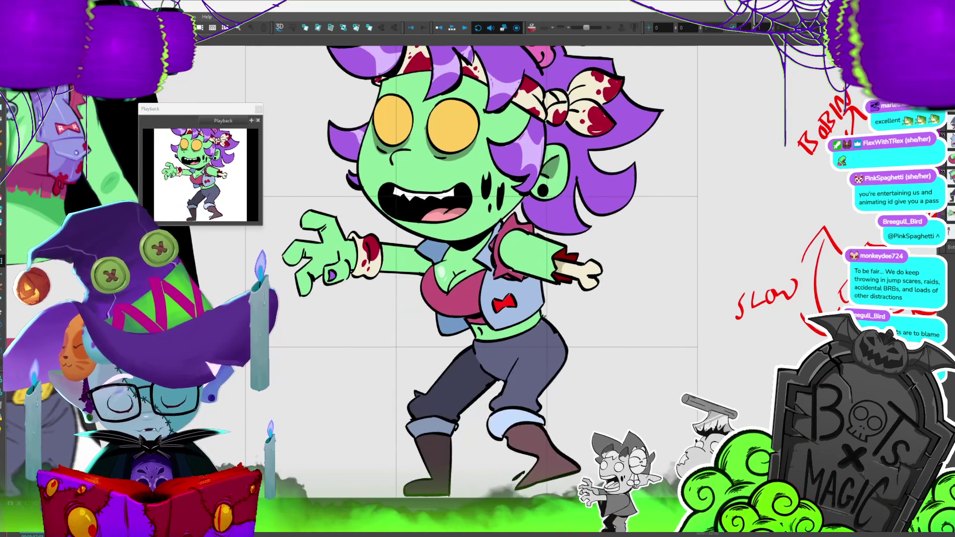
{"action": "key", "text": "period"}
{"action": "key", "text": "period"}
{"action": "key", "text": "period"}
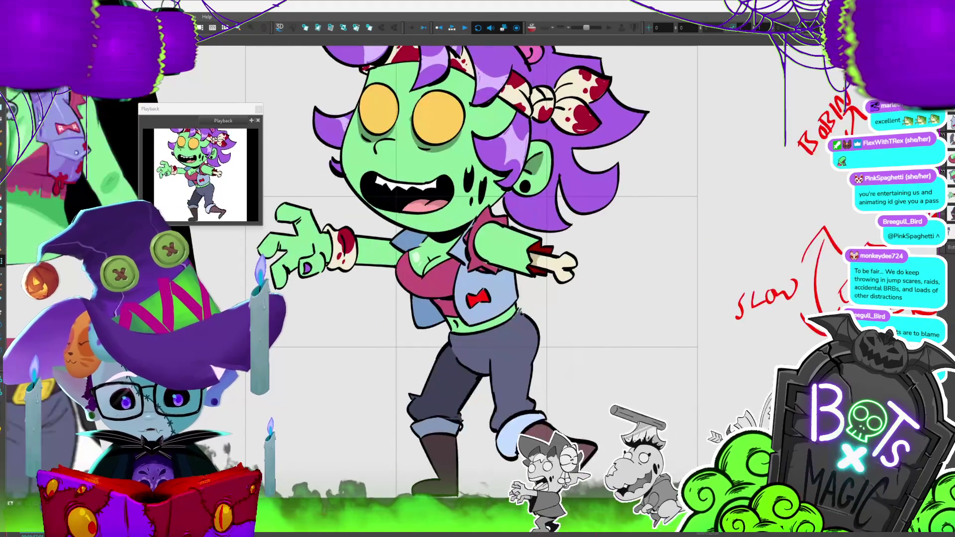
{"action": "key", "text": "period"}
{"action": "key", "text": "period"}
{"action": "key", "text": "period"}
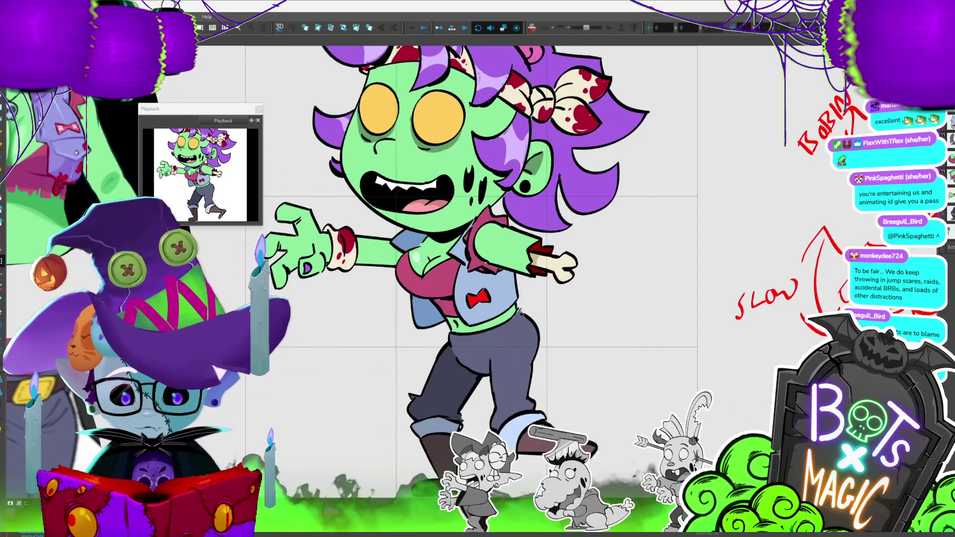
{"action": "key", "text": "period"}
{"action": "key", "text": "period"}
{"action": "key", "text": "period"}
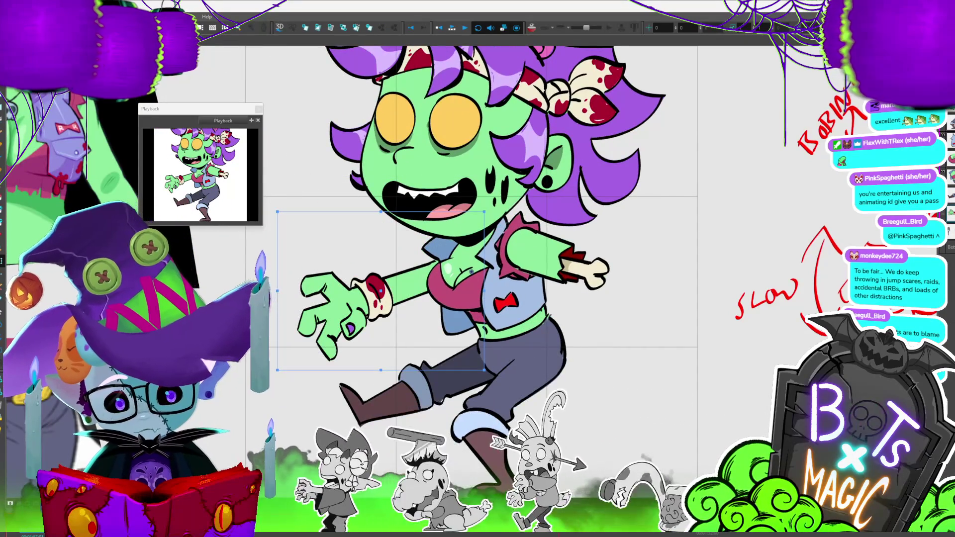
{"action": "scroll", "coordinate": [834, 297], "scroll_direction": "down", "scroll_amount": 2}
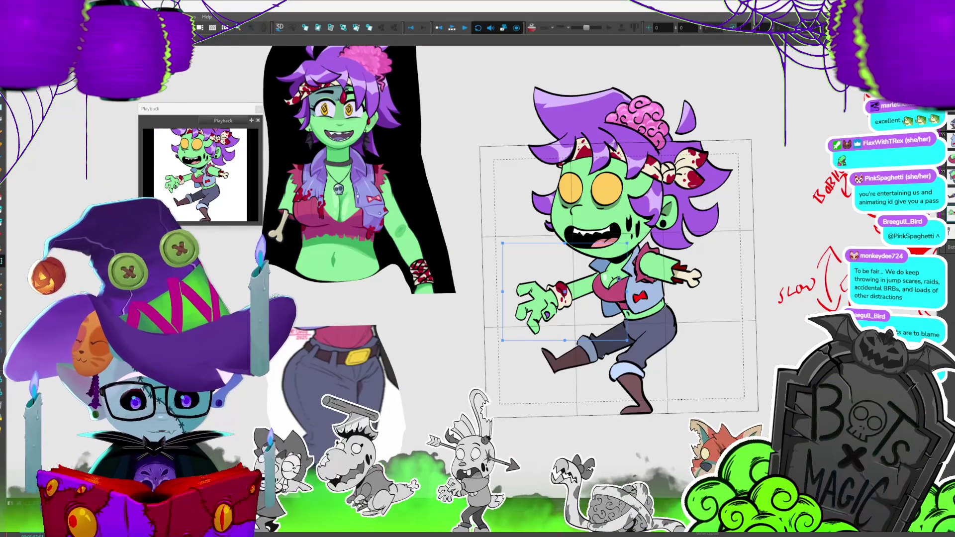
{"action": "key", "text": "period"}
{"action": "key", "text": "period"}
{"action": "key", "text": "period"}
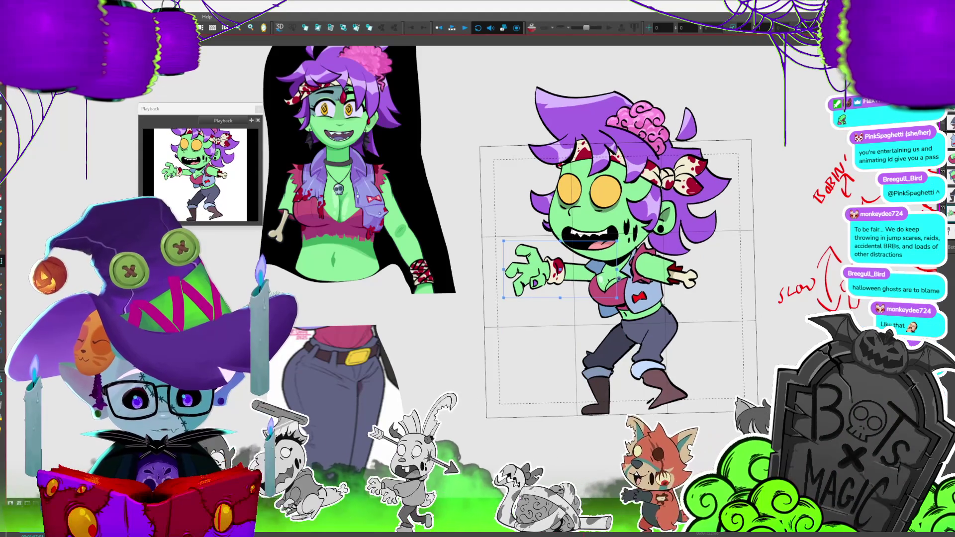
{"action": "key", "text": "period"}
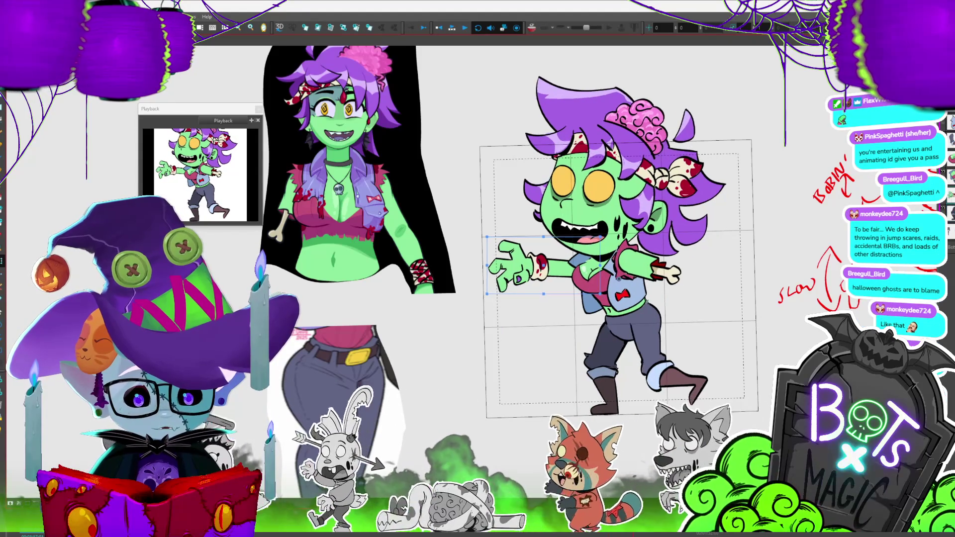
{"action": "key", "text": "period"}
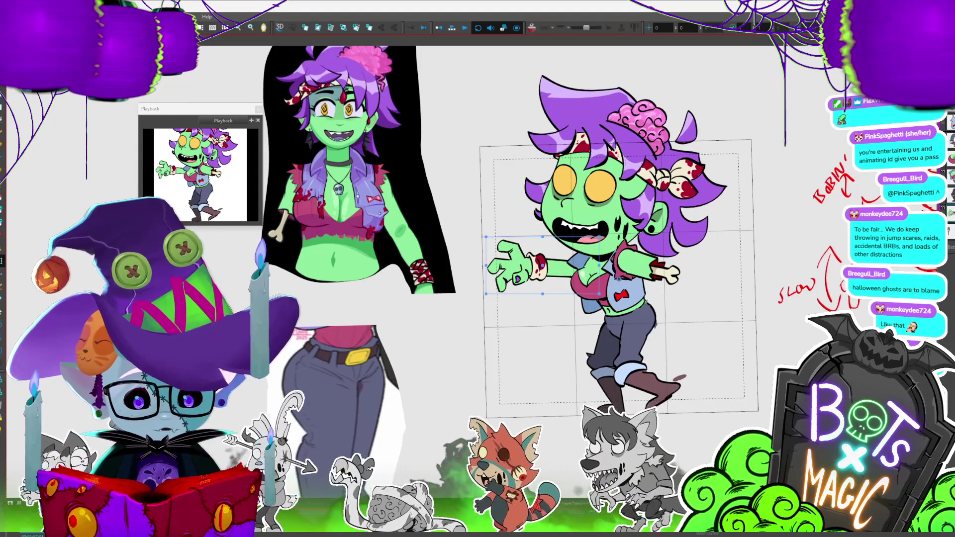
{"action": "key", "text": "period"}
{"action": "key", "text": "period"}
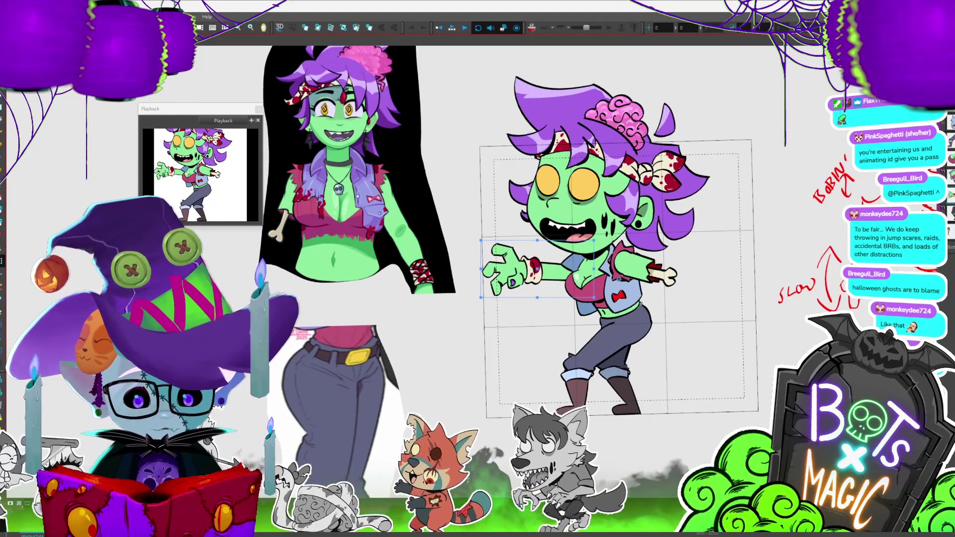
{"action": "key", "text": "period"}
{"action": "key", "text": "period"}
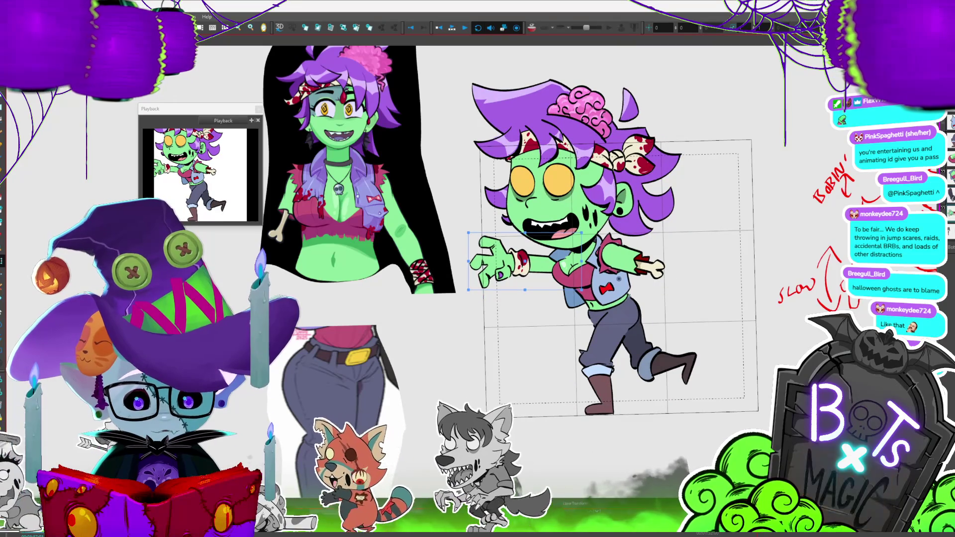
{"action": "key", "text": "period"}
{"action": "key", "text": "period"}
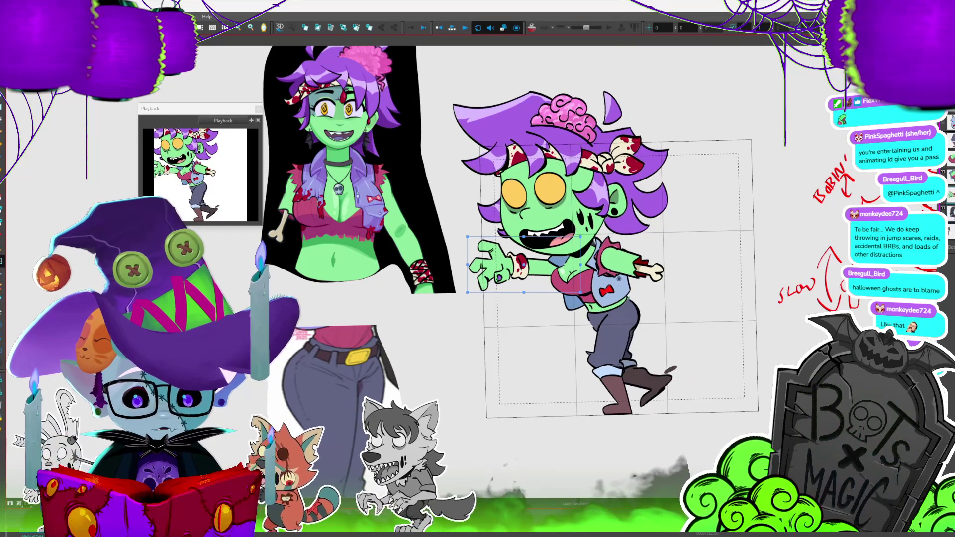
{"action": "key", "text": "period"}
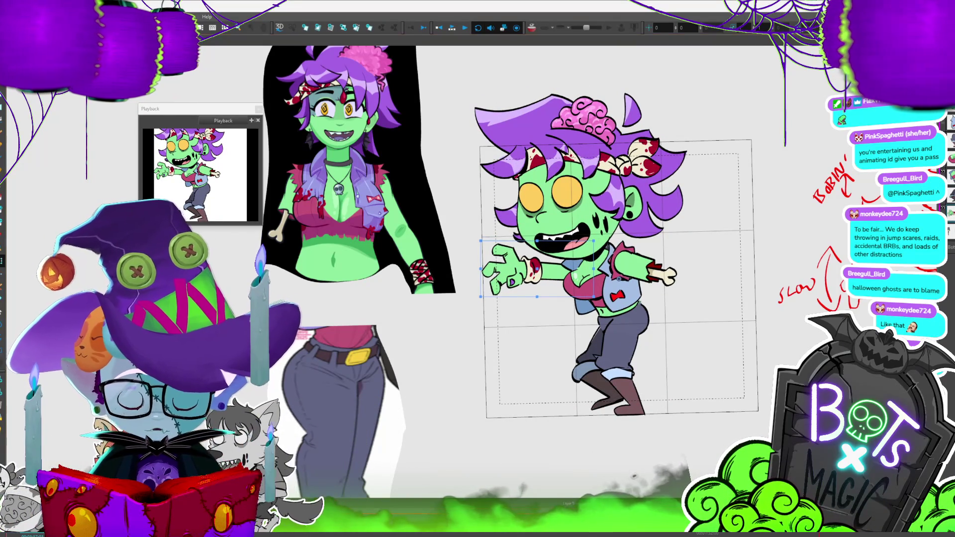
{"action": "key", "text": "period"}
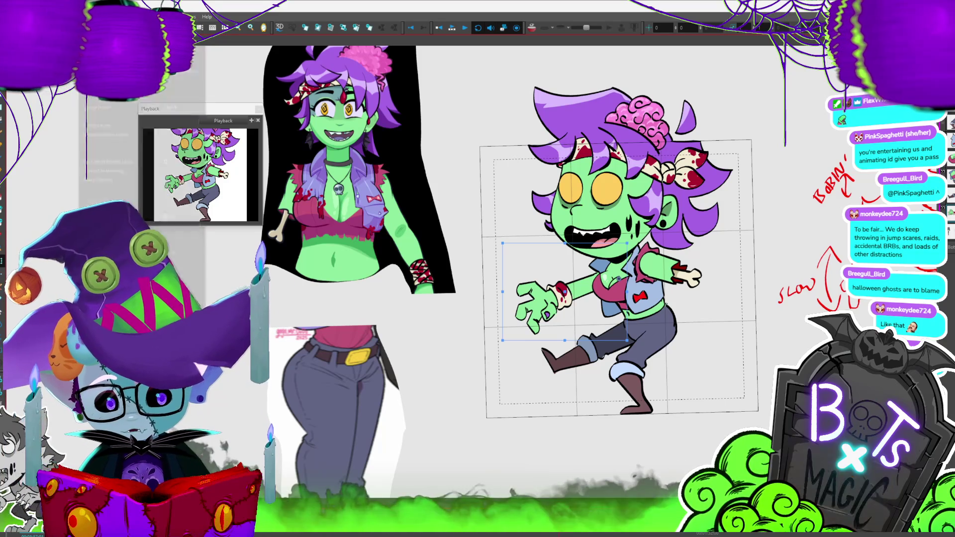
{"action": "right_click", "coordinate": [149, 253]}
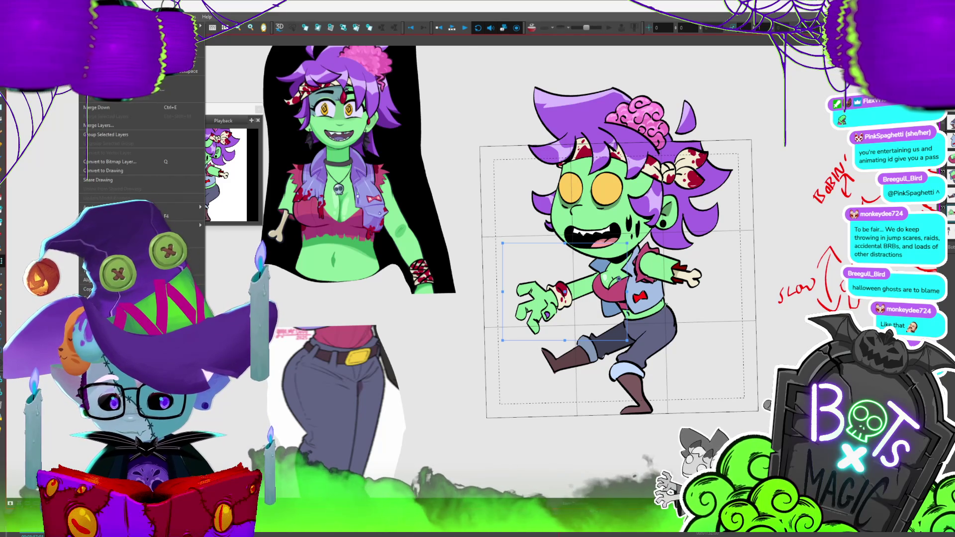
Spread the reaching arm's layer motion with Next set to 6 panels
{"action": "left_click", "coordinate": [114, 261]}
{"action": "type", "text": "6"}
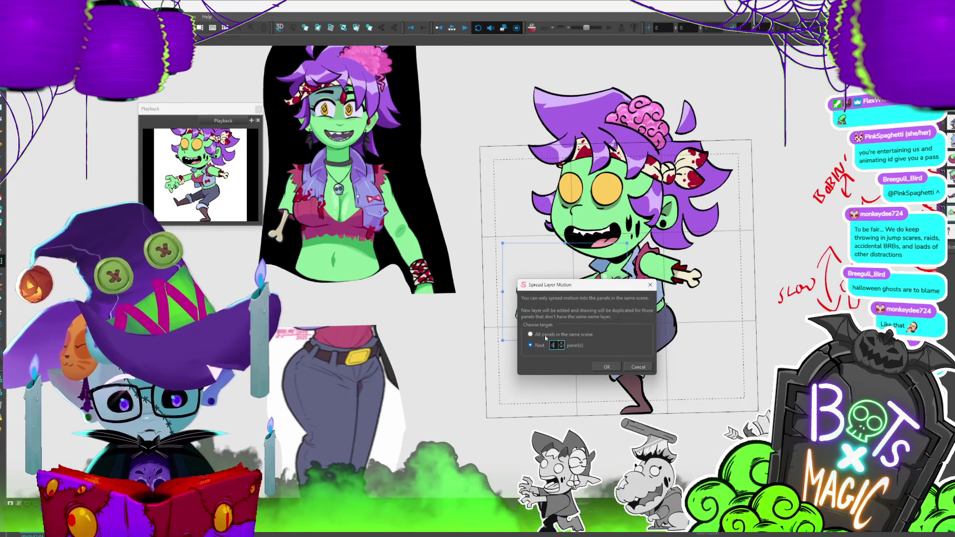
{"action": "left_click", "coordinate": [606, 366]}
{"action": "scroll", "coordinate": [787, 275], "scroll_direction": "up", "scroll_amount": 2}
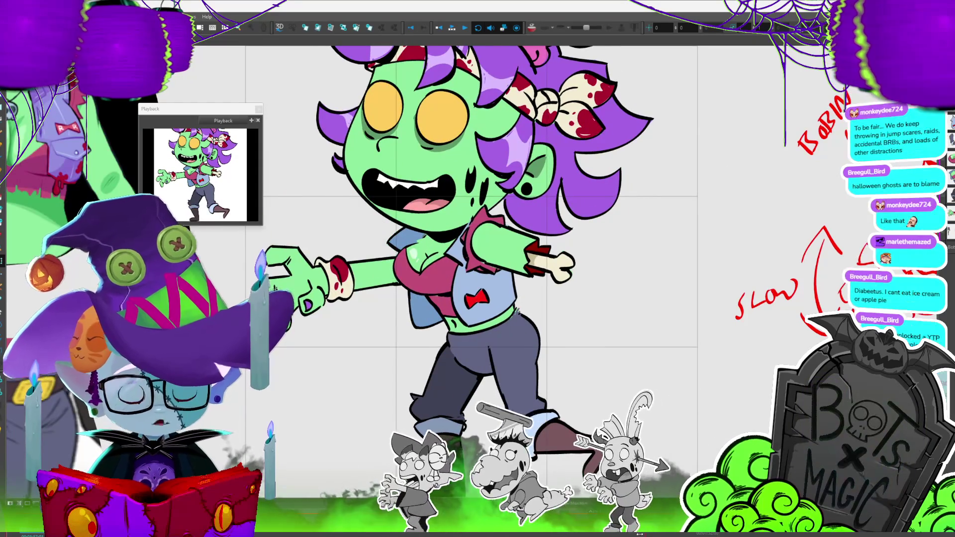
{"action": "scroll", "coordinate": [825, 293], "scroll_direction": "down", "scroll_amount": 2}
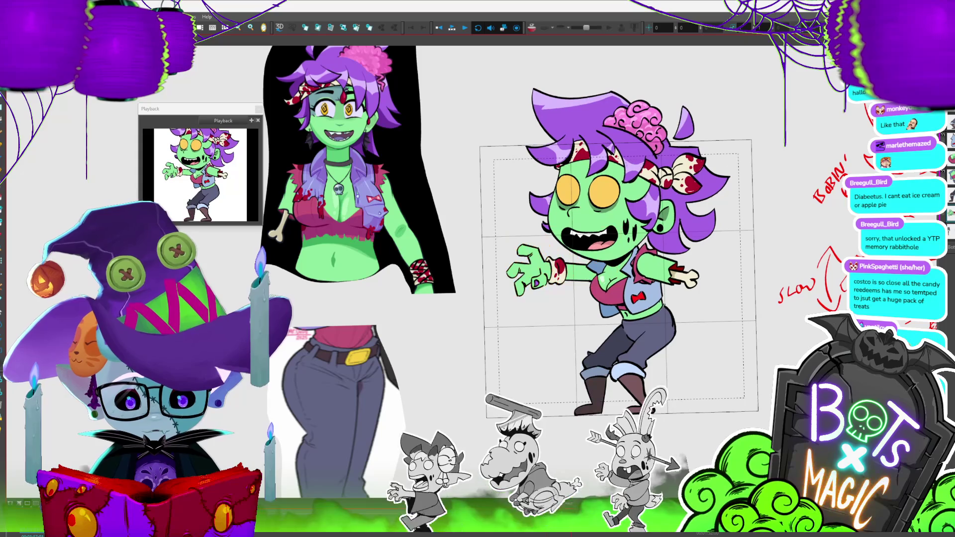
Select the reaching arm, play the walk, and stop on the extended-arm keyframe
{"action": "left_click", "coordinate": [540, 256]}
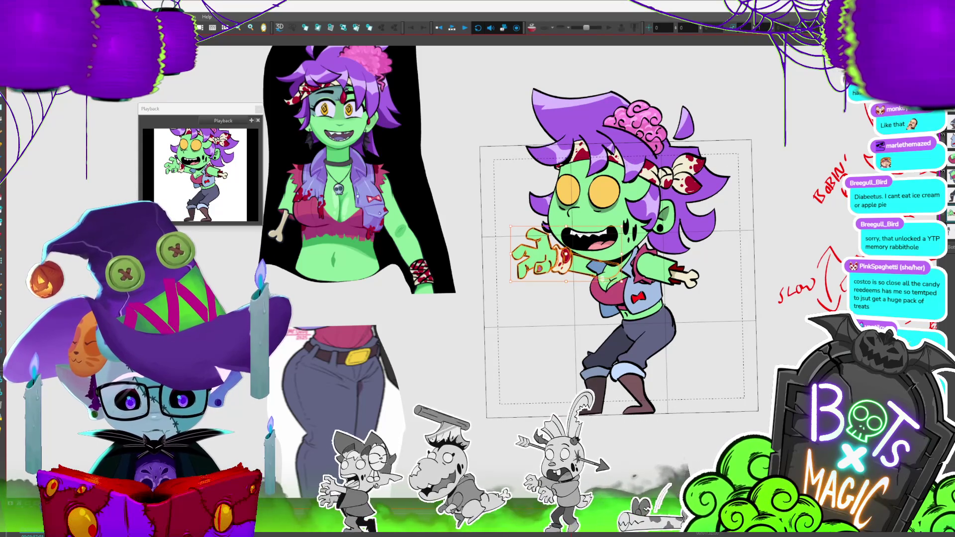
{"action": "left_click", "coordinate": [614, 273]}
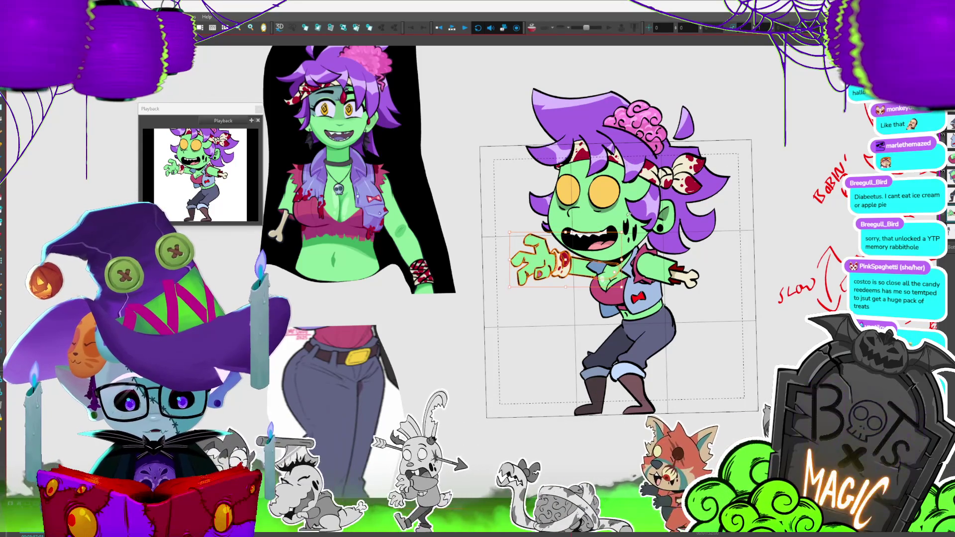
{"action": "key", "text": "period"}
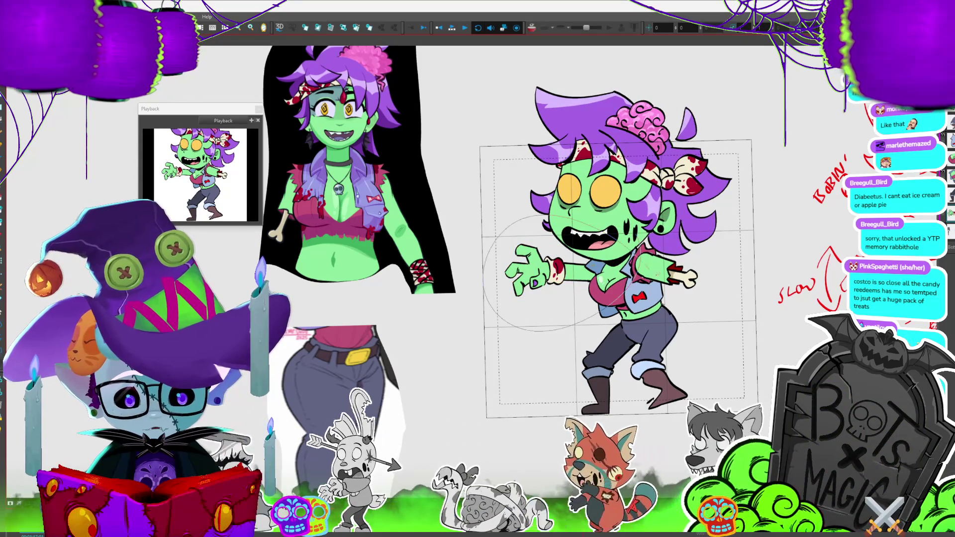
{"action": "key", "text": "period"}
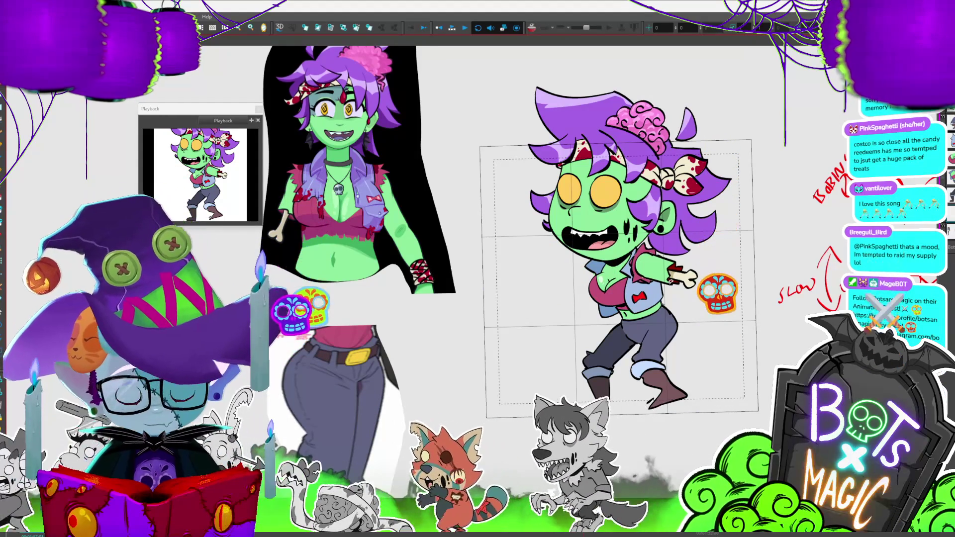
{"action": "key", "text": "comma"}
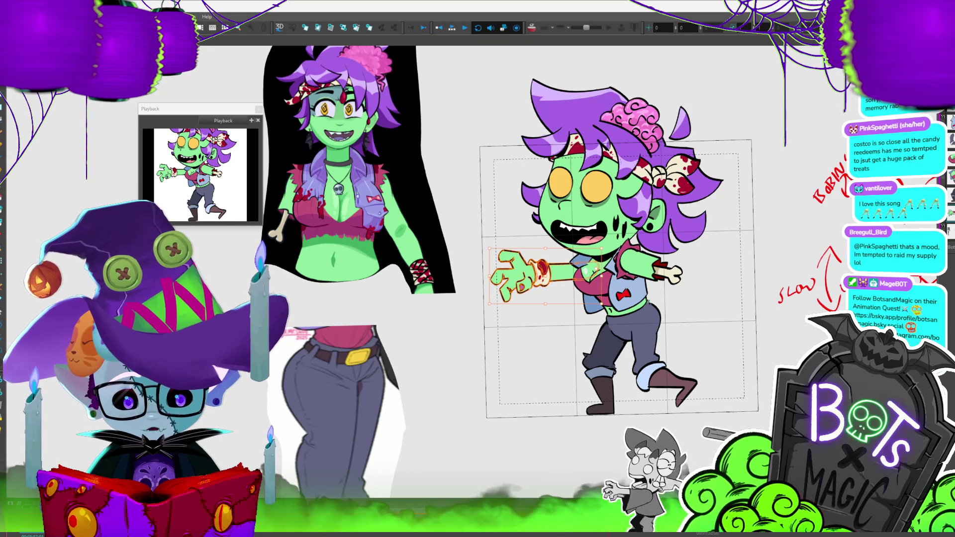
{"action": "key", "text": "Return"}
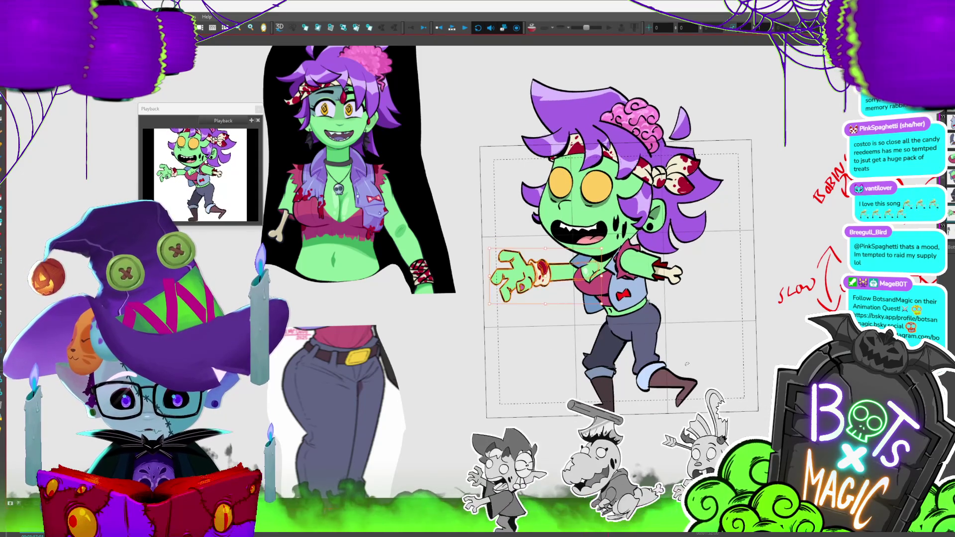
{"action": "key", "text": "Return"}
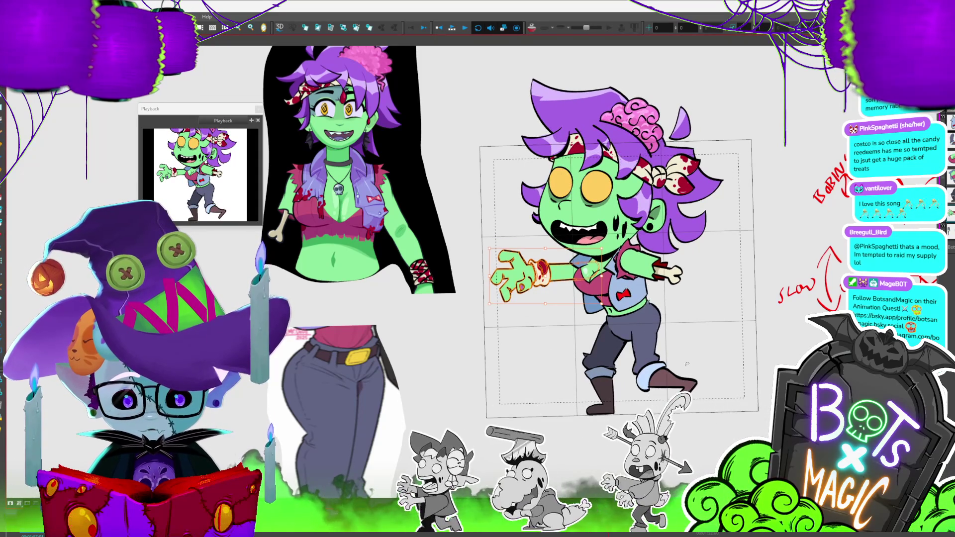
{"action": "key", "text": "Return"}
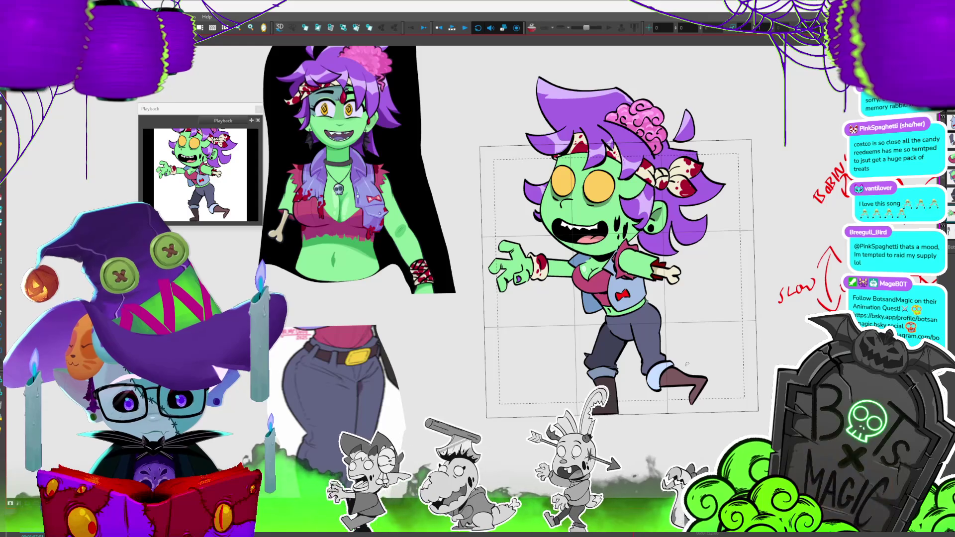
{"action": "key", "text": "Return"}
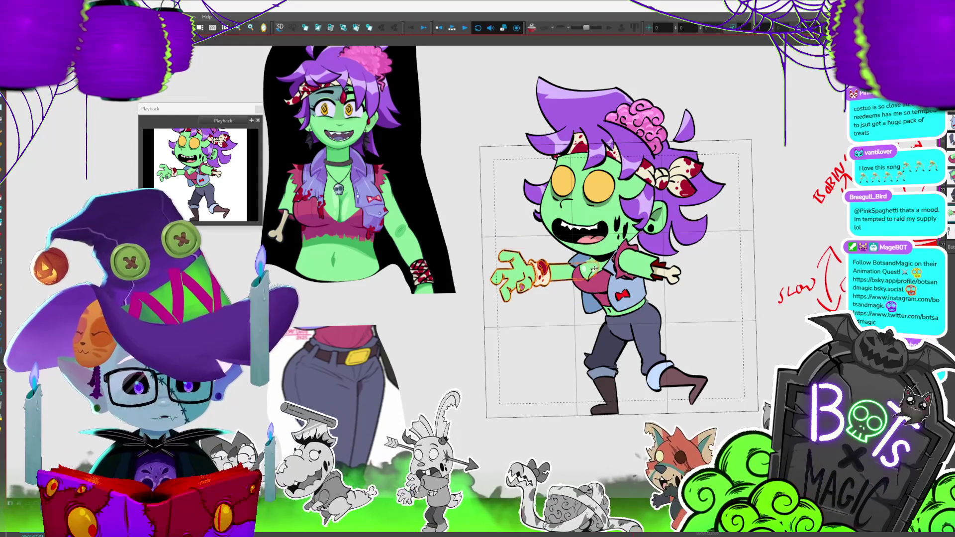
Rotate the reaching arm to a new angle and check it against neighbouring frames
{"action": "left_click_drag", "start_coordinate": [596, 267], "coordinate": [608, 237]}
{"action": "key", "text": "Return"}
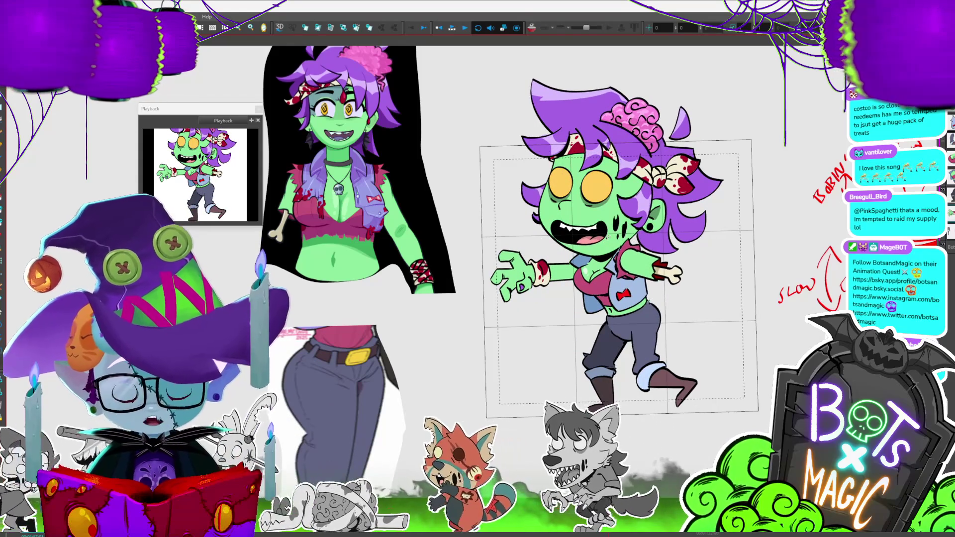
{"action": "key", "text": "Return"}
{"action": "key", "text": "period"}
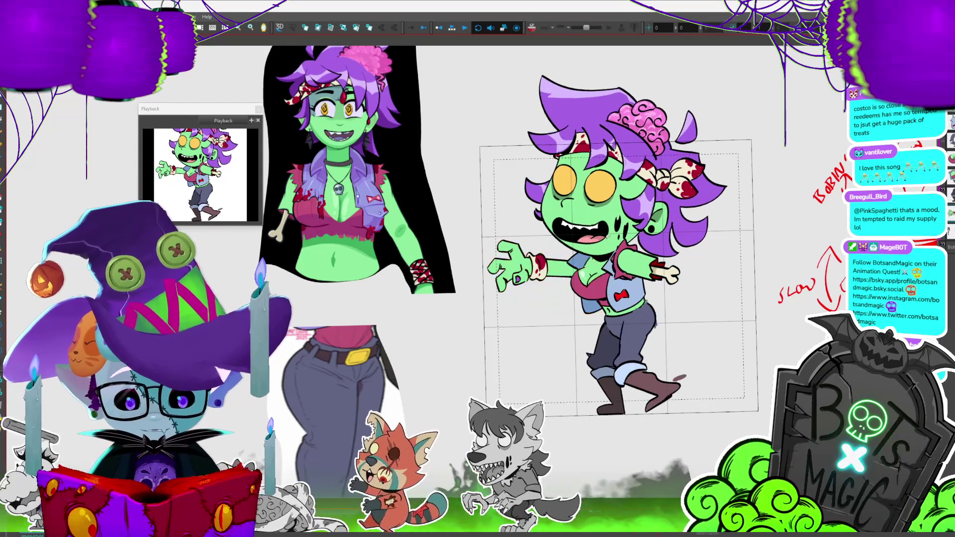
{"action": "key", "text": "comma"}
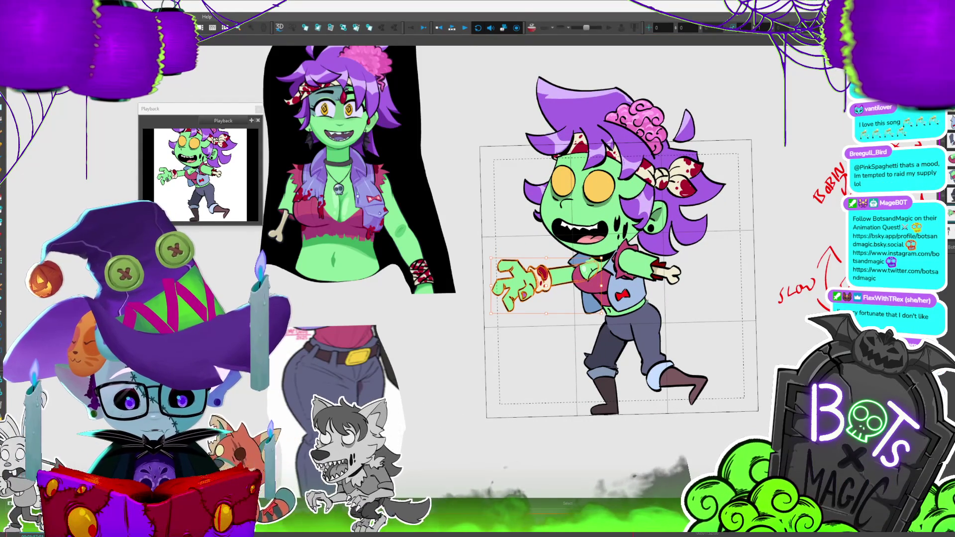
{"action": "key", "text": "period"}
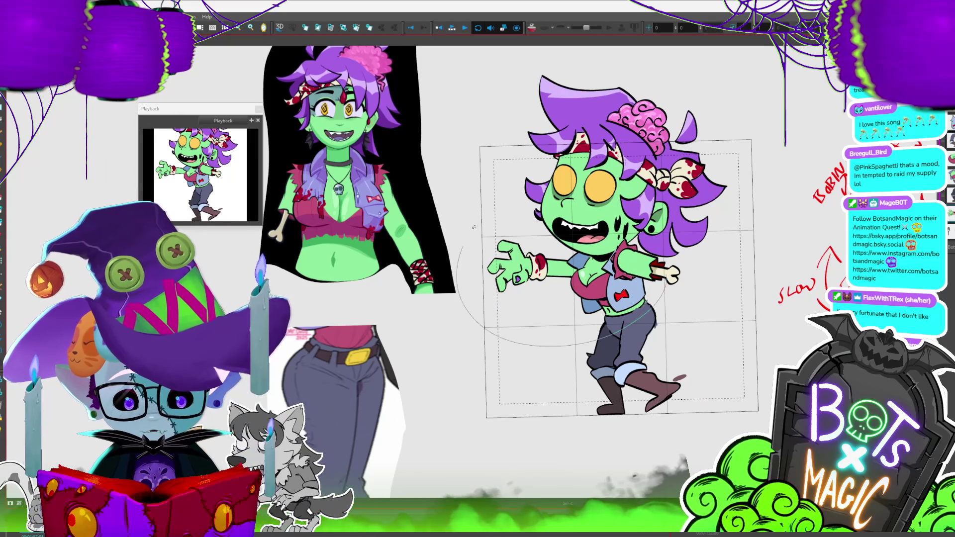
{"action": "key", "text": "comma"}
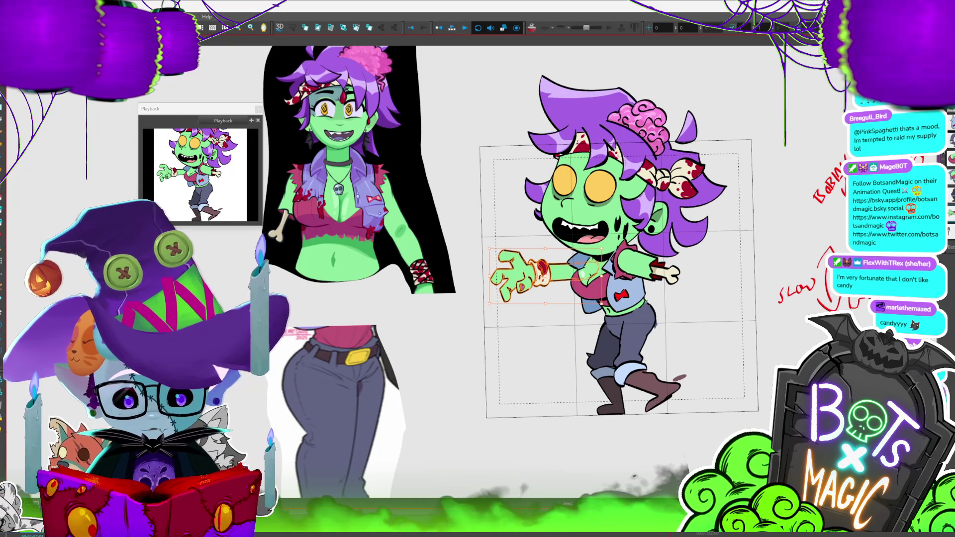
Shift the reaching arm slightly left and step through frames to check its motion
{"action": "left_click_drag", "start_coordinate": [586, 274], "coordinate": [546, 274]}
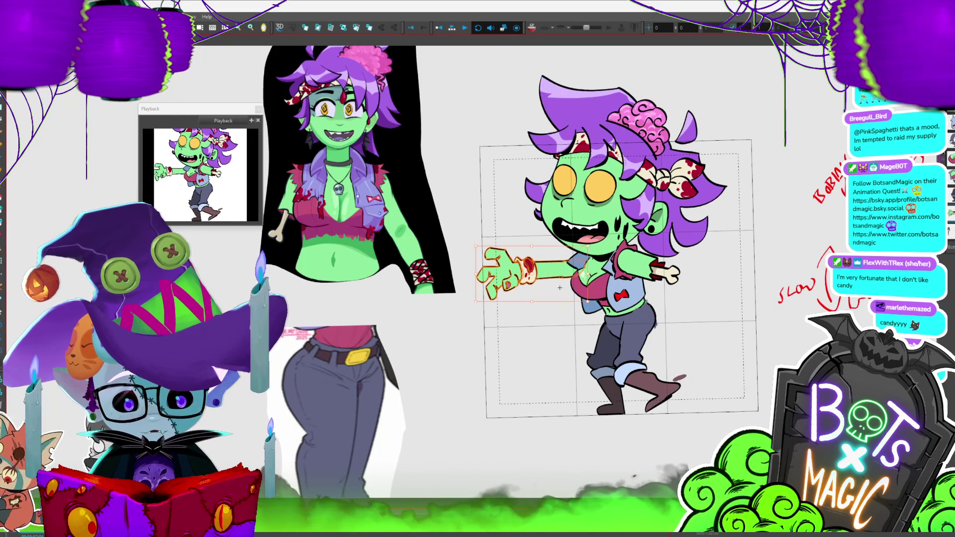
{"action": "key", "text": "period"}
{"action": "key", "text": "period"}
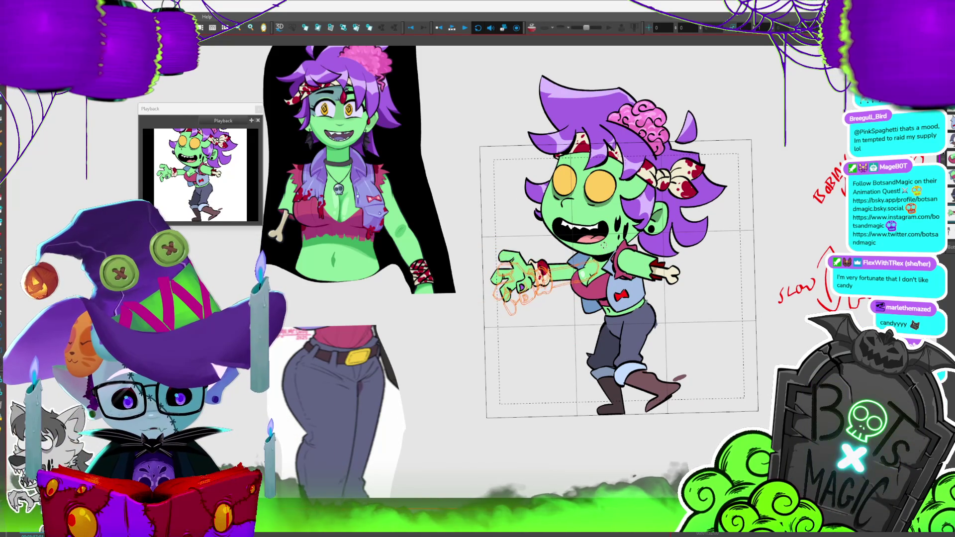
{"action": "key", "text": "comma"}
{"action": "key", "text": "period"}
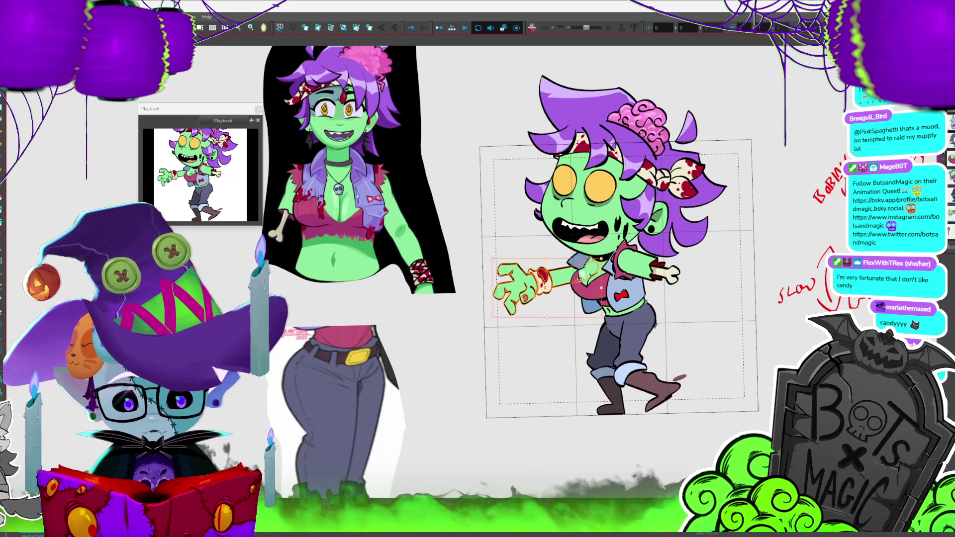
{"action": "key", "text": "period"}
{"action": "key", "text": "period"}
{"action": "key", "text": "period"}
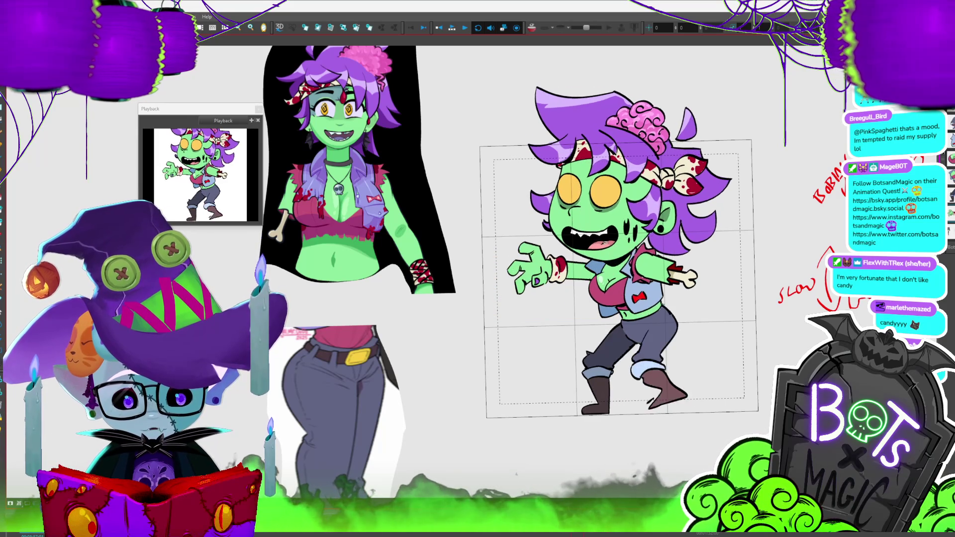
{"action": "key", "text": "period"}
{"action": "key", "text": "period"}
{"action": "key", "text": "period"}
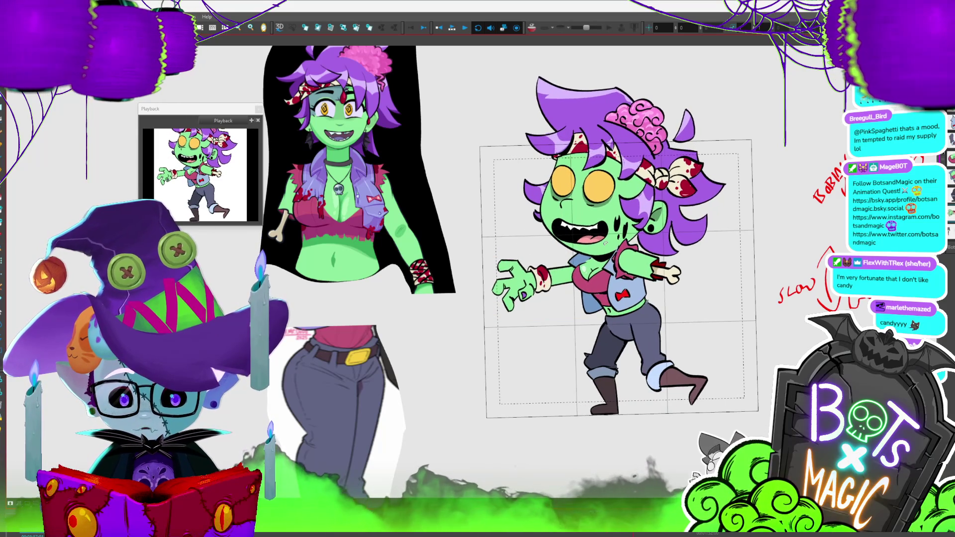
{"action": "key", "text": "period"}
{"action": "key", "text": "period"}
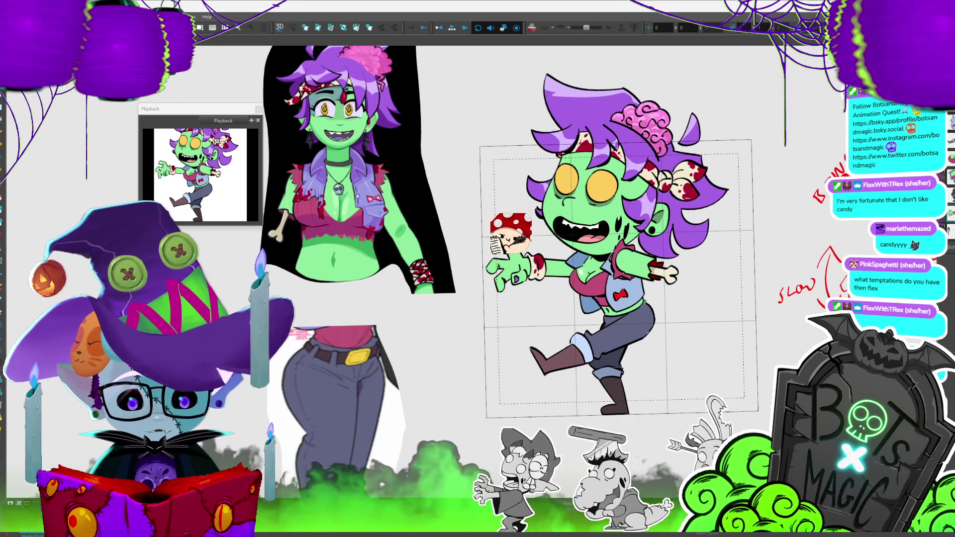
Pick the arm on a later frame and compare the neighbouring arm poses
{"action": "left_click", "coordinate": [511, 289]}
{"action": "key", "text": "period"}
{"action": "key", "text": "period"}
{"action": "key", "text": "period"}
{"action": "key", "text": "period"}
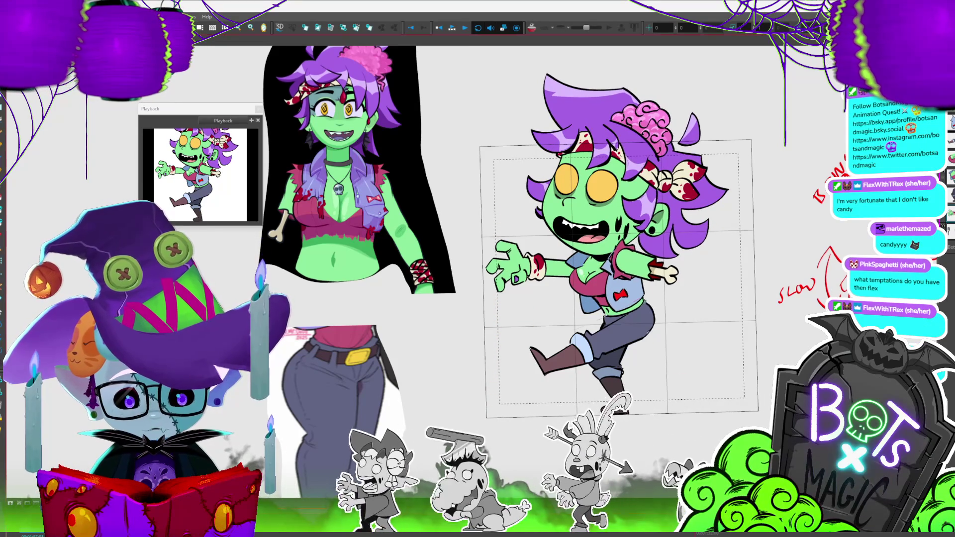
{"action": "key", "text": "period"}
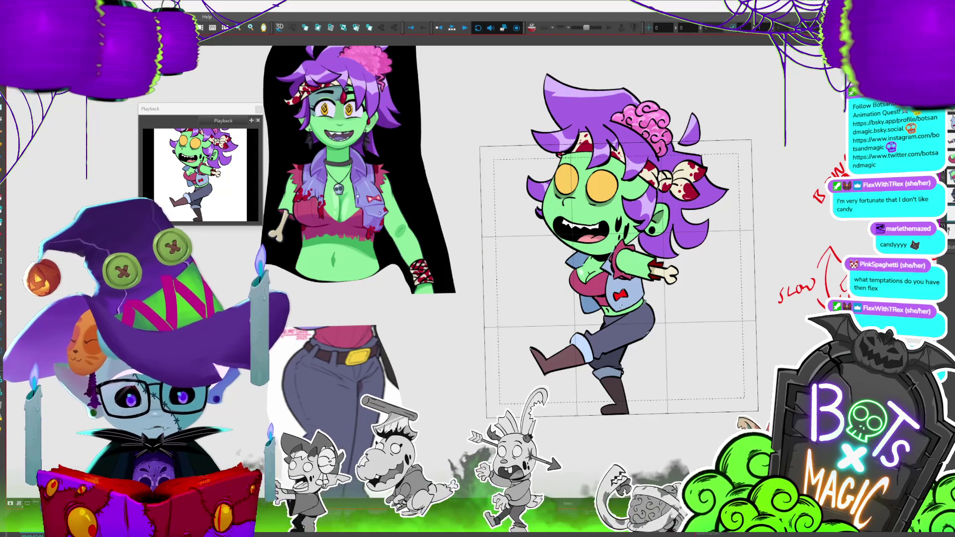
{"action": "key", "text": "period"}
{"action": "key", "text": "comma"}
{"action": "key", "text": "period"}
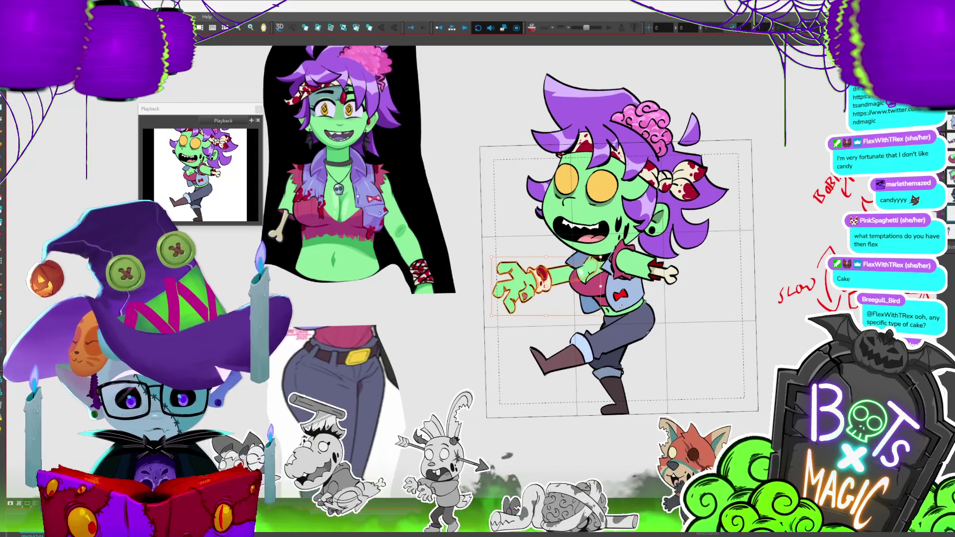
{"action": "key", "text": "period"}
{"action": "key", "text": "period"}
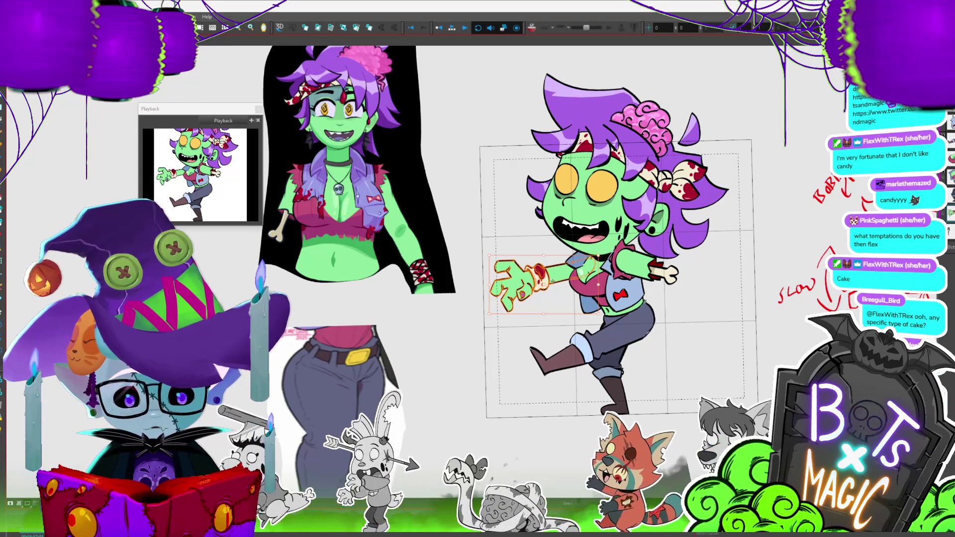
{"action": "key", "text": "comma"}
{"action": "key", "text": "comma"}
{"action": "key", "text": "period"}
{"action": "key", "text": "period"}
{"action": "key", "text": "period"}
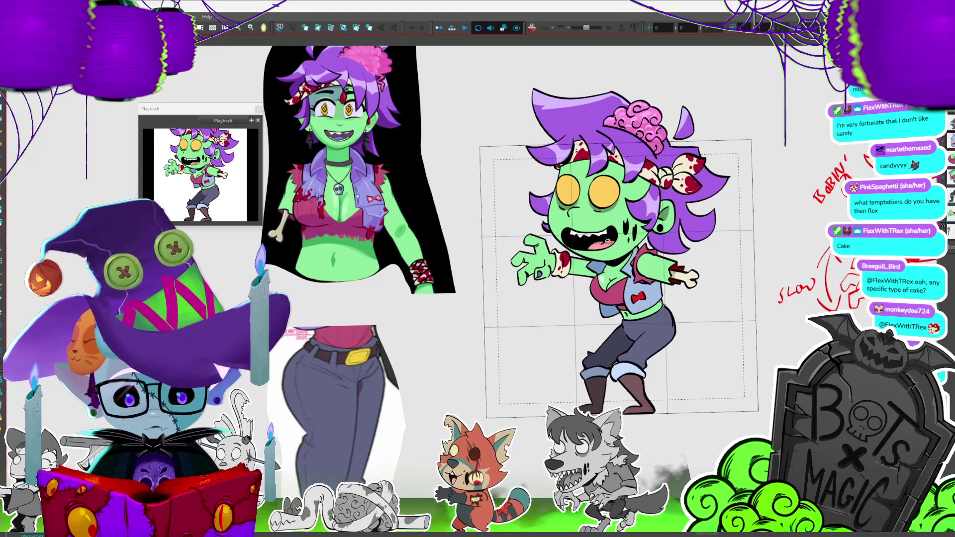
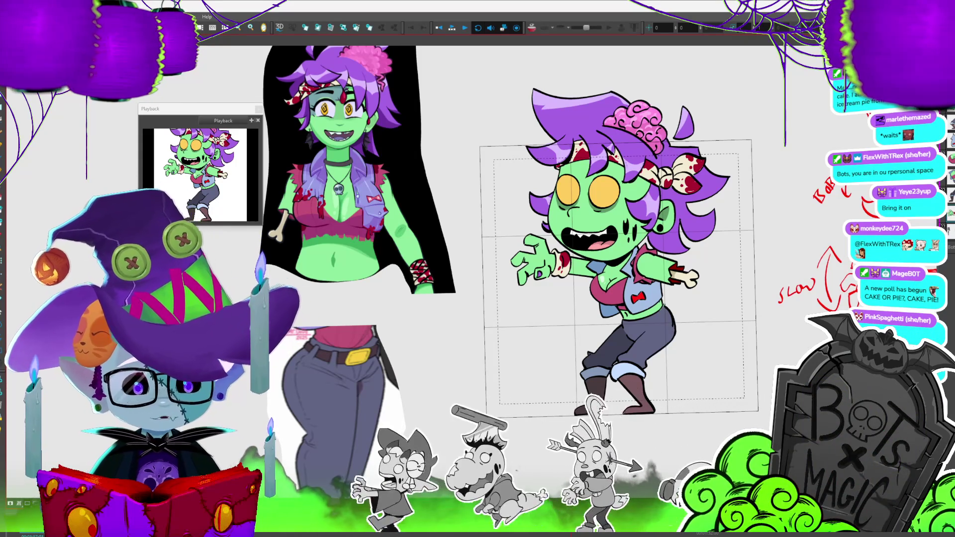
Play the walk cycle, stop it, and step forward three frames to the reaching pose
{"action": "key", "text": "Return"}
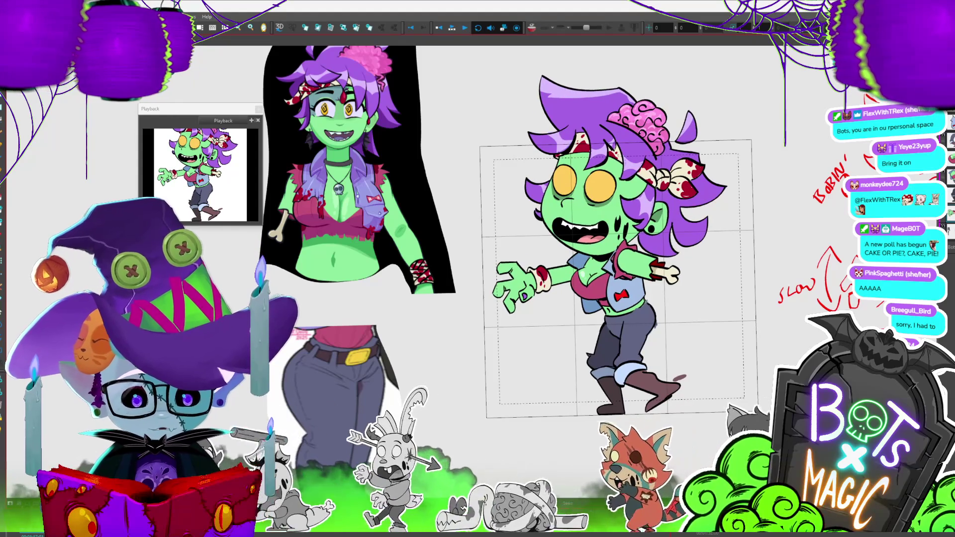
{"action": "key", "text": "Return"}
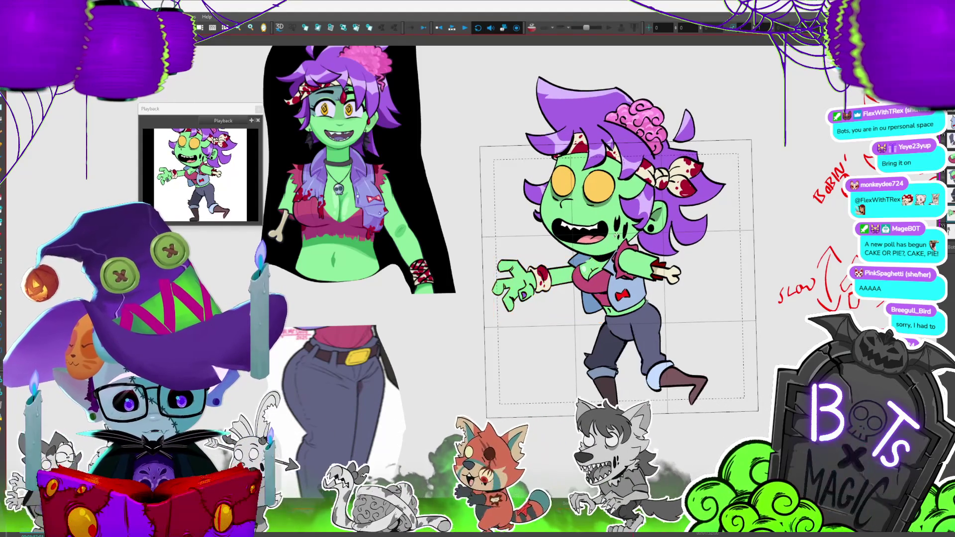
{"action": "key", "text": "period"}
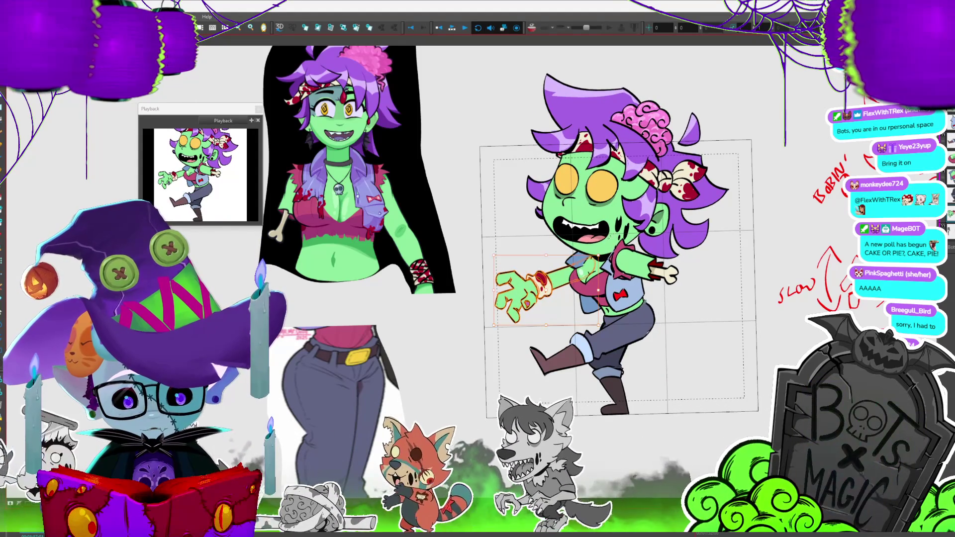
{"action": "key", "text": "period"}
{"action": "key", "text": "period"}
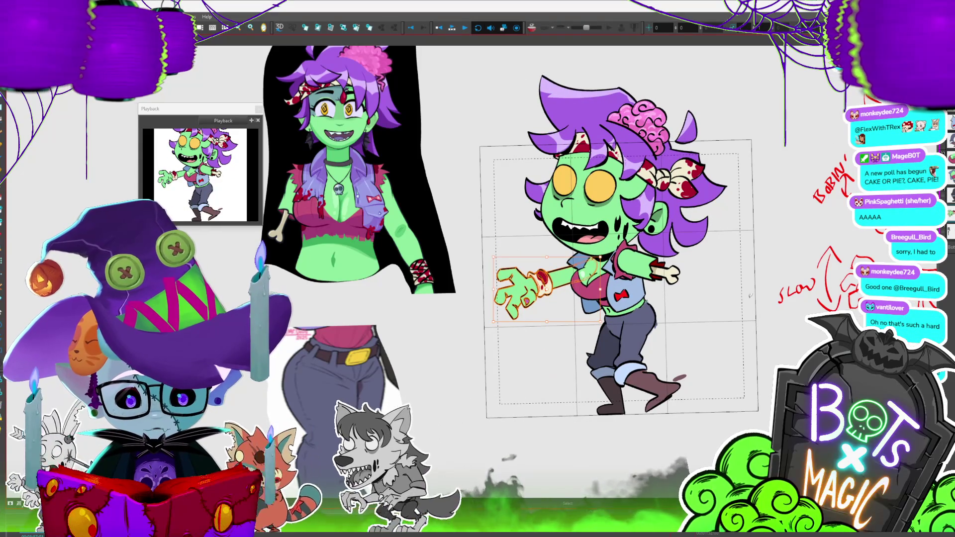
{"action": "key", "text": "period"}
Restore the accidentally deleted arm and nudge the reaching left arm slightly left
{"action": "key", "text": "Delete"}
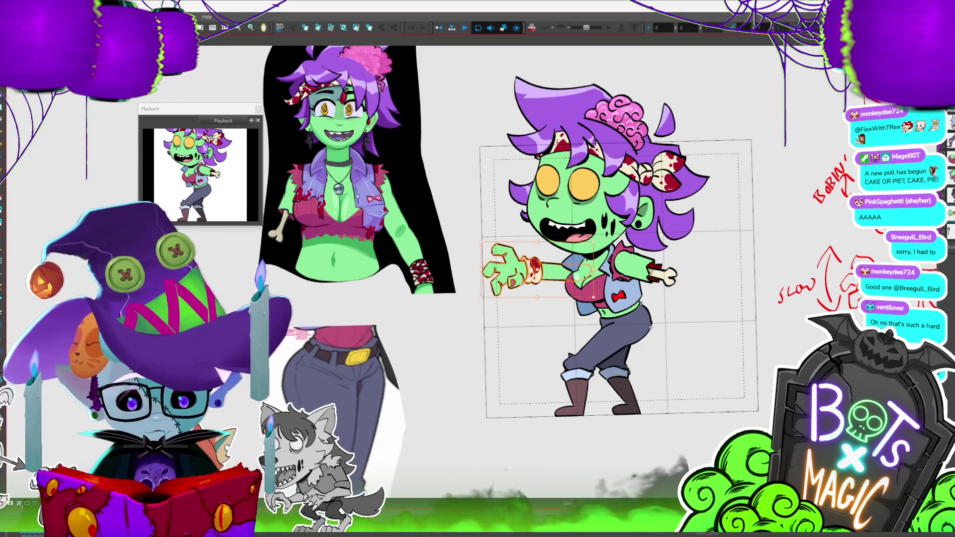
{"action": "key", "text": "ctrl+z"}
{"action": "key", "text": "period"}
{"action": "key", "text": "comma"}
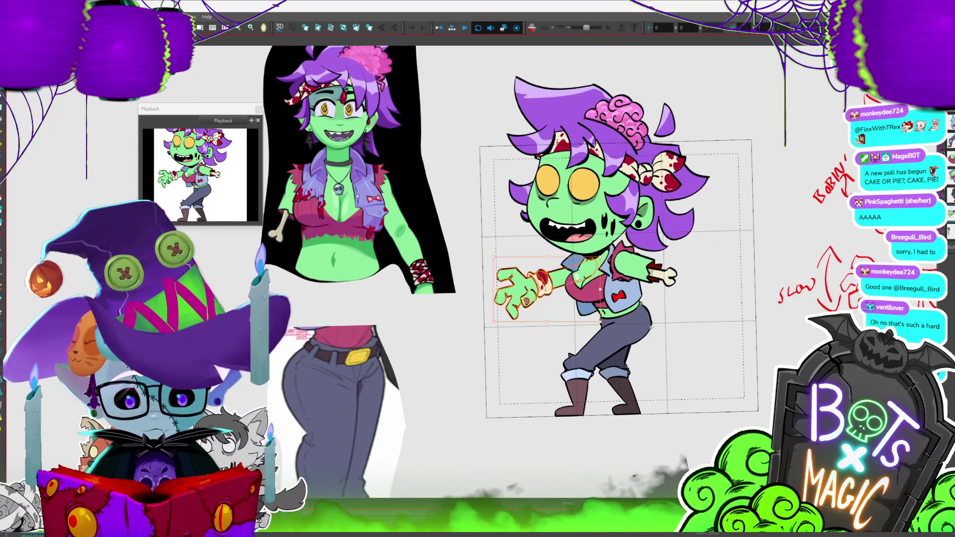
{"action": "key", "text": "Left"}
{"action": "key", "text": "Left"}
{"action": "key", "text": "period"}
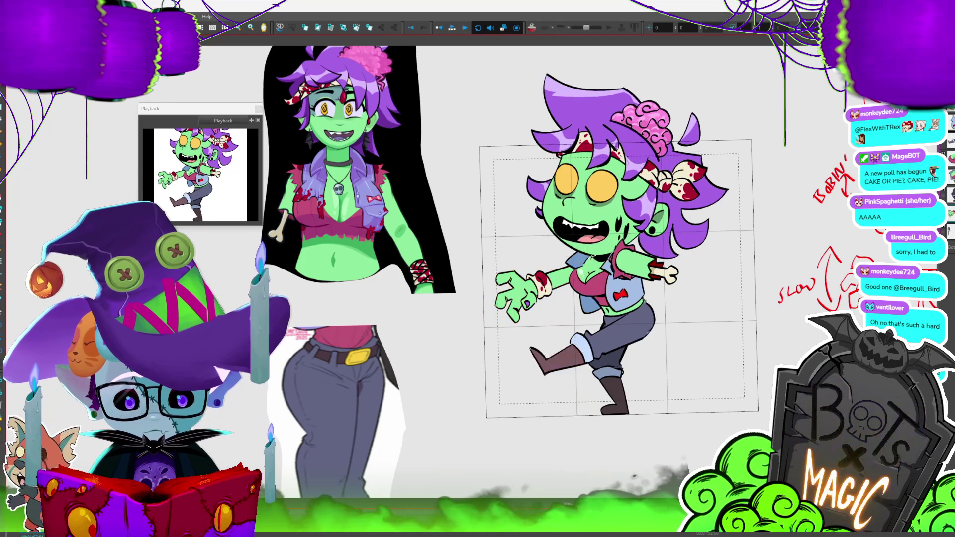
{"action": "key", "text": "comma"}
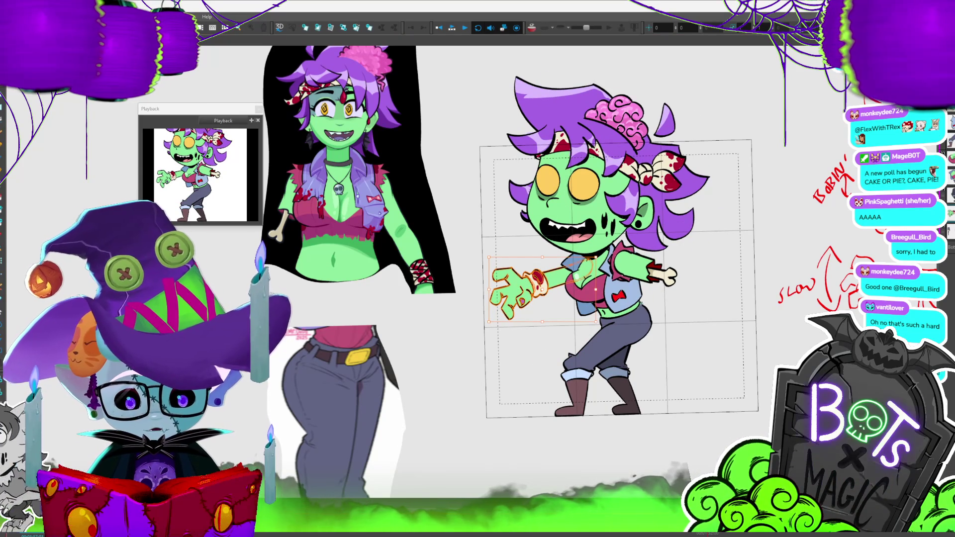
Compare neighbouring poses, then stretch the arm drawing so the hand reaches farther left
{"action": "key", "text": "period"}
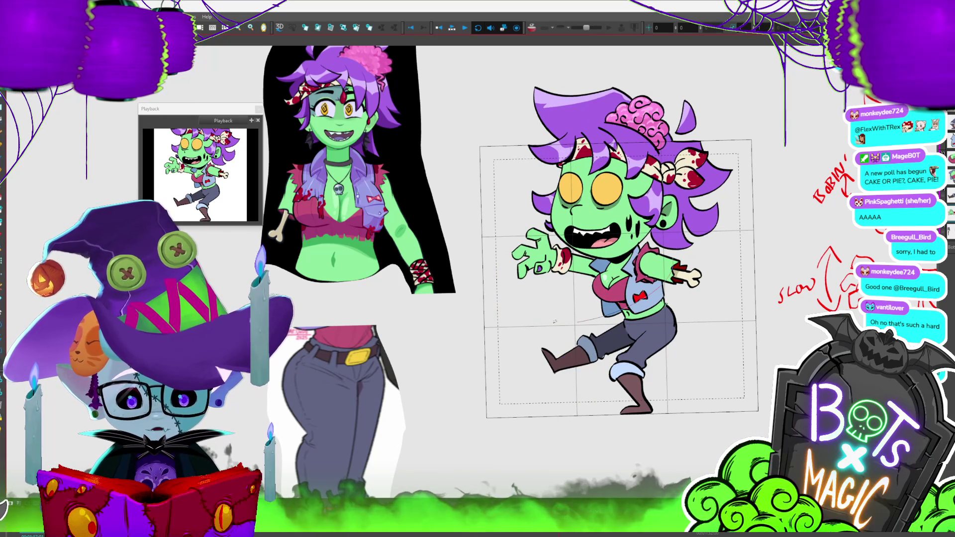
{"action": "left_click", "coordinate": [527, 243]}
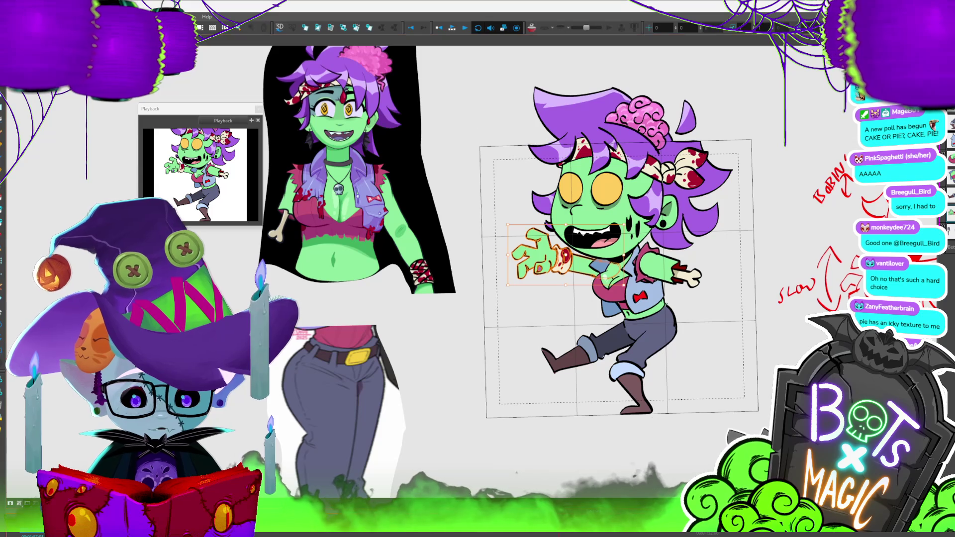
{"action": "key", "text": "period"}
{"action": "key", "text": "period"}
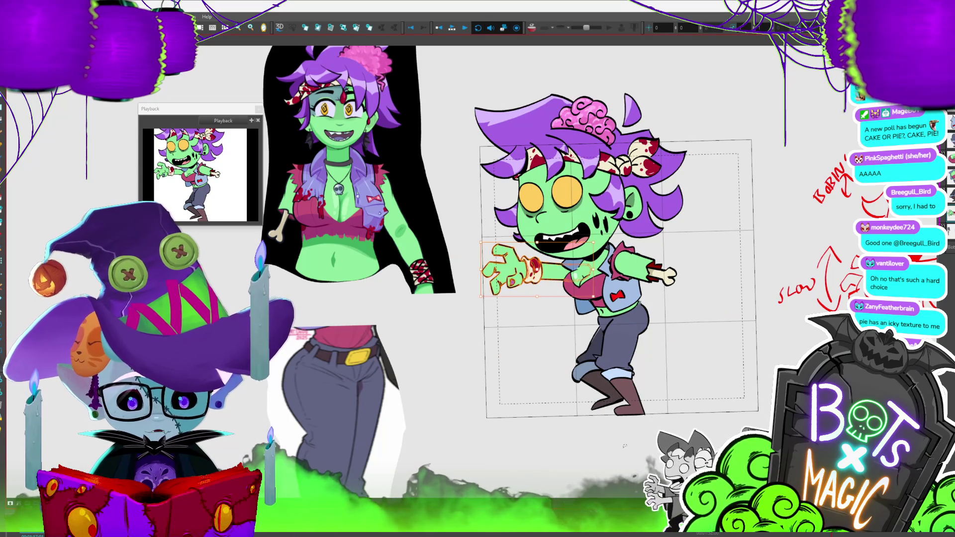
{"action": "left_click", "coordinate": [537, 256]}
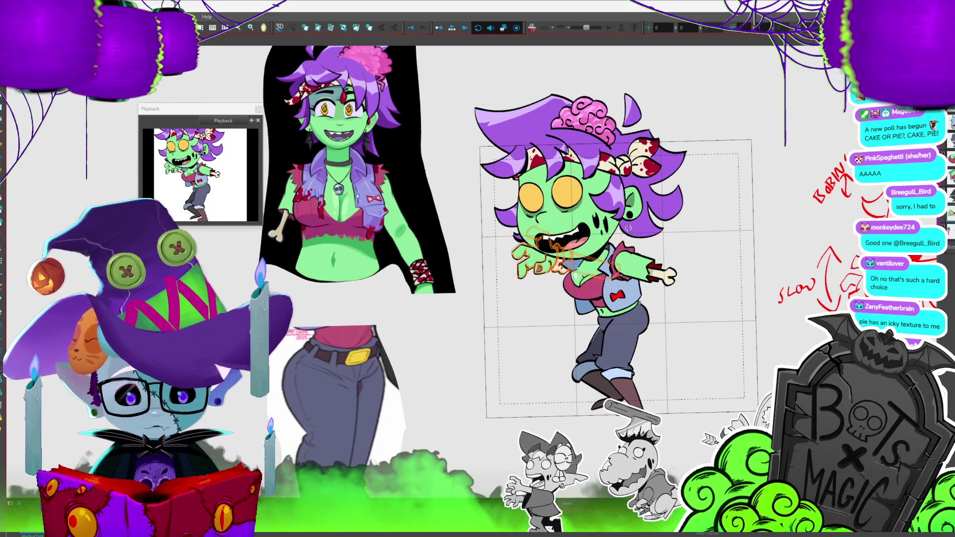
{"action": "left_click_drag", "start_coordinate": [567, 281], "coordinate": [551, 282]}
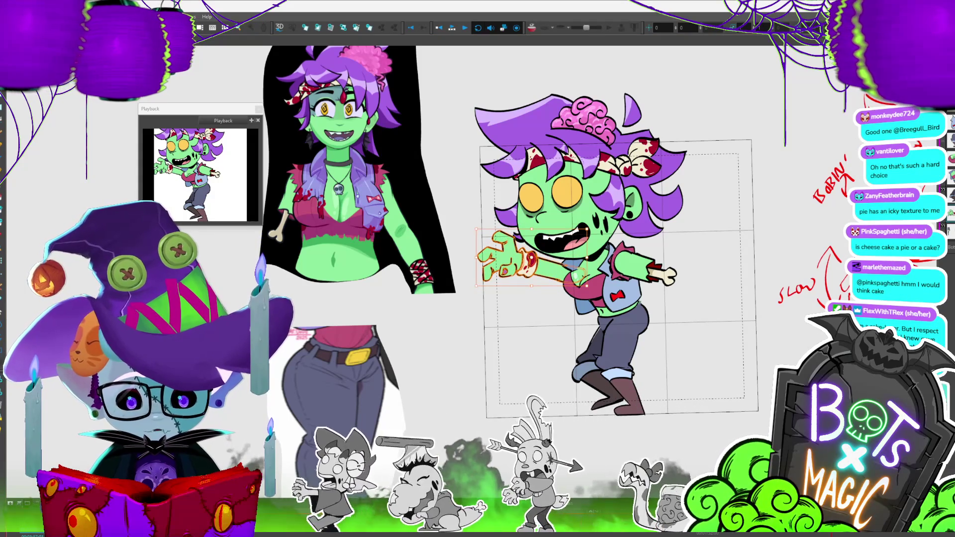
Flip between neighbouring frames to check the stretched arm's motion, then save the project
{"action": "key", "text": "period"}
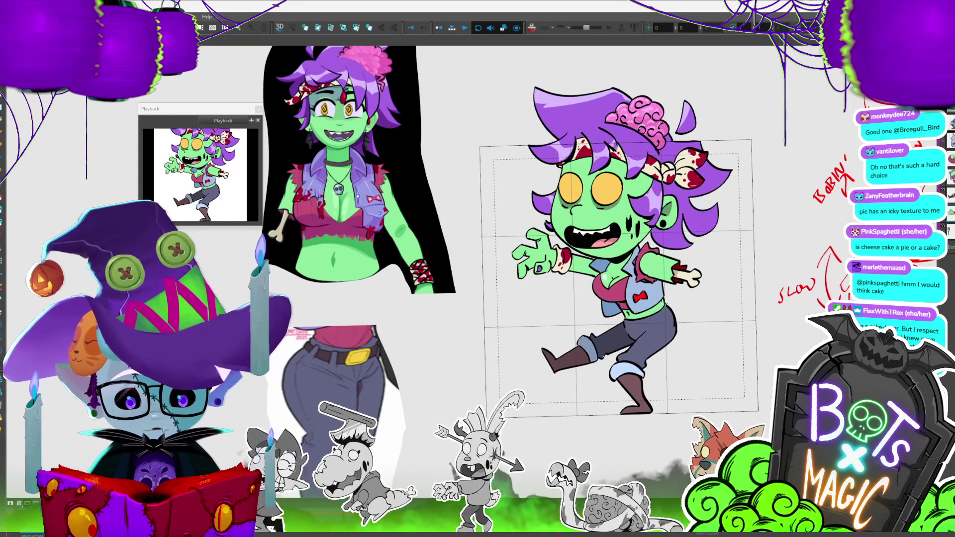
{"action": "key", "text": "comma"}
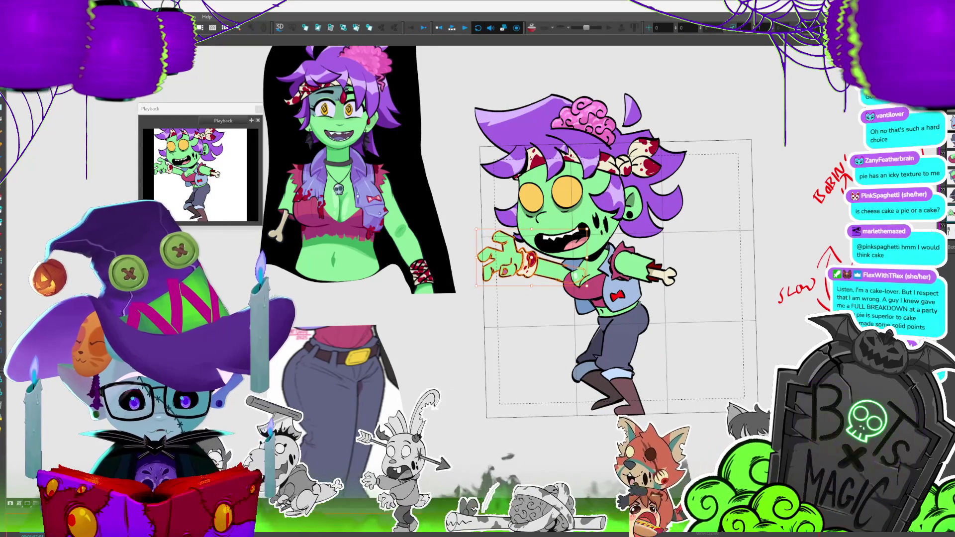
{"action": "key", "text": "period"}
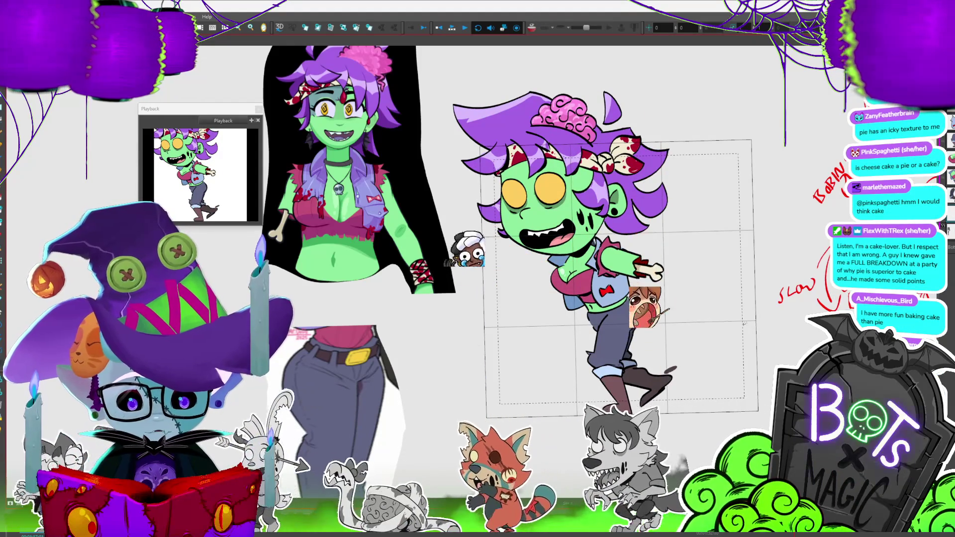
{"action": "key", "text": "comma"}
{"action": "key", "text": "period"}
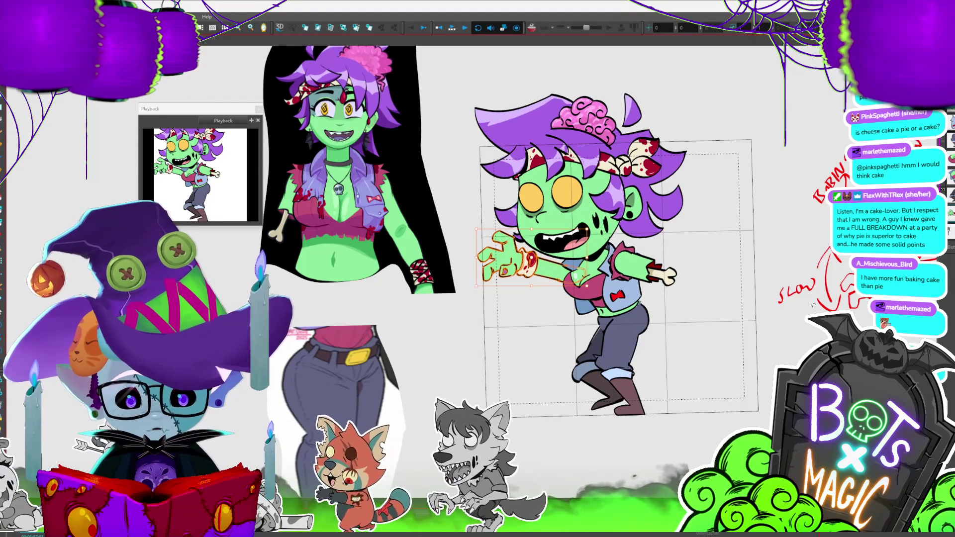
{"action": "key", "text": "comma"}
{"action": "key", "text": "period"}
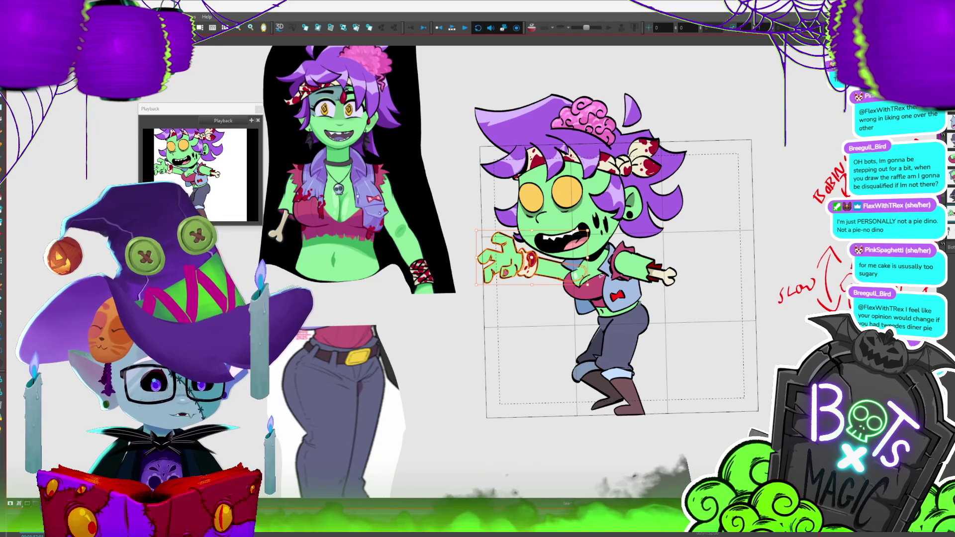
{"action": "key", "text": "ctrl+s"}
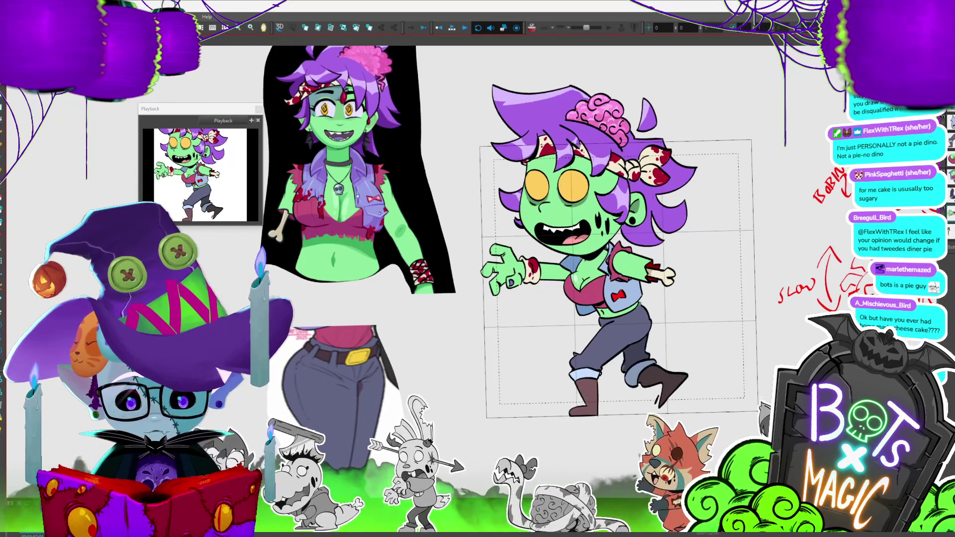
Select the extended left arm and play the walk cycle back to review it
{"action": "left_click", "coordinate": [512, 269]}
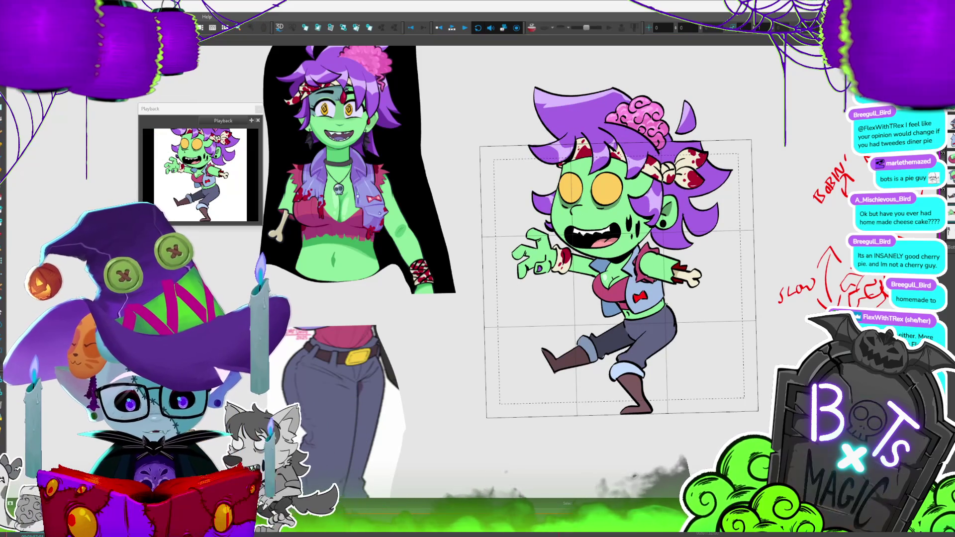
{"action": "left_click", "coordinate": [452, 28]}
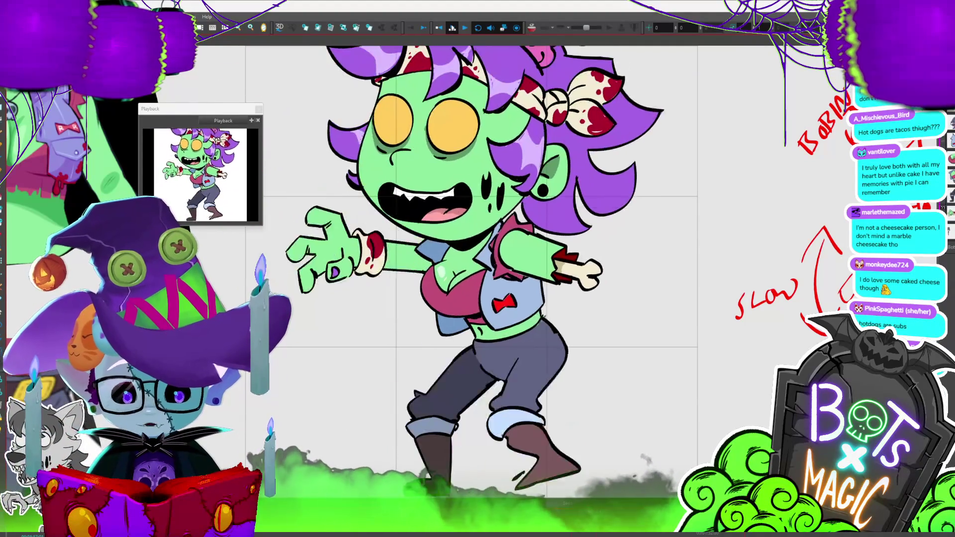
{"action": "scroll", "coordinate": [498, 278], "scroll_direction": "down", "scroll_amount": 5}
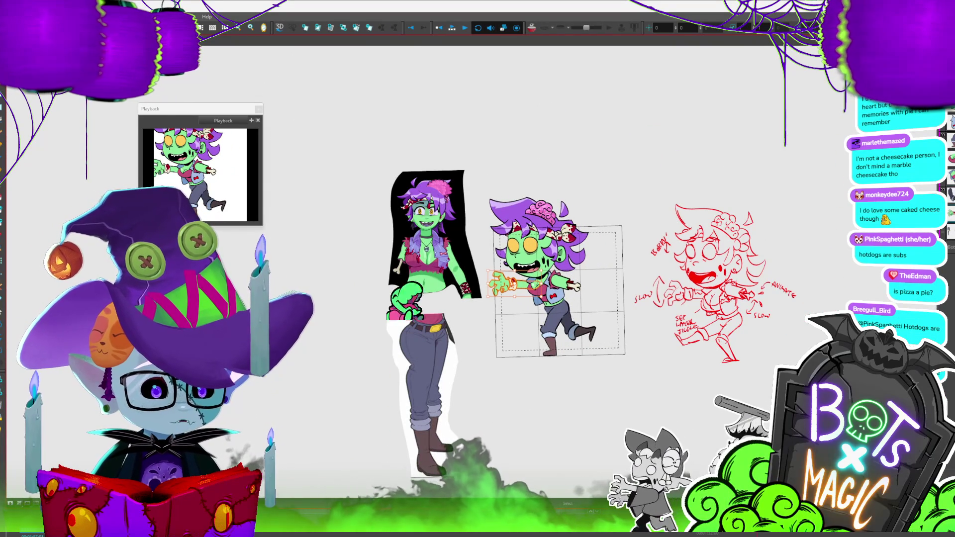
{"action": "scroll", "coordinate": [536, 285], "scroll_direction": "up", "scroll_amount": 5}
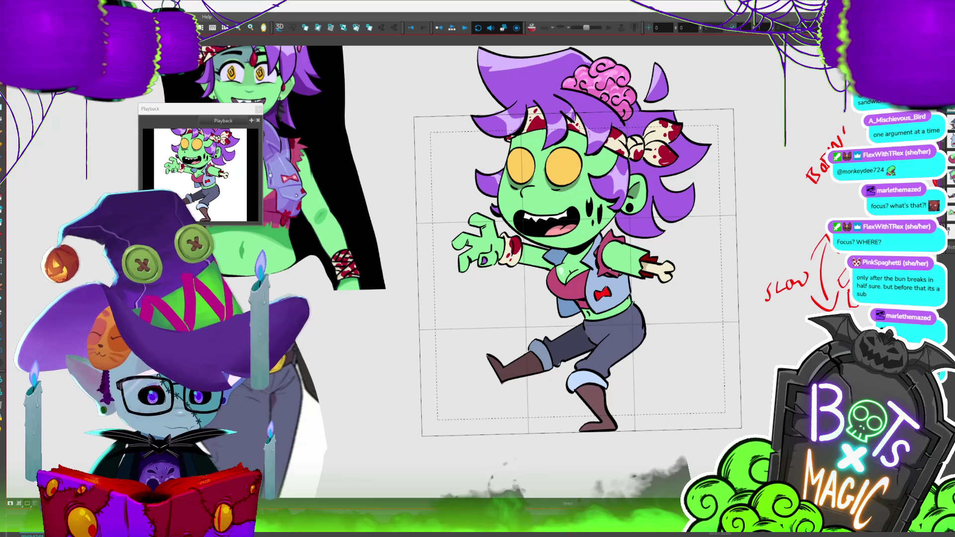
{"action": "scroll", "coordinate": [577, 273], "scroll_direction": "down", "scroll_amount": 2}
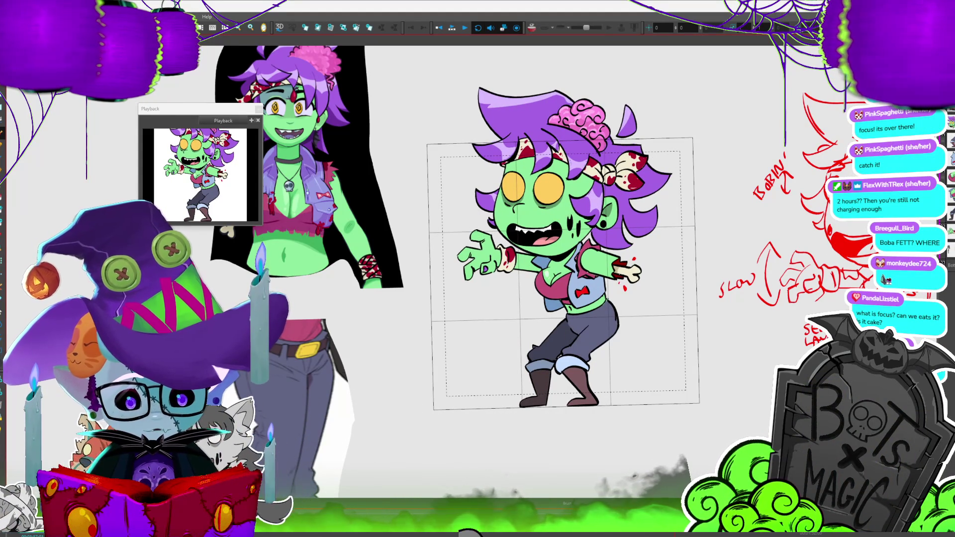
{"action": "key", "text": "period"}
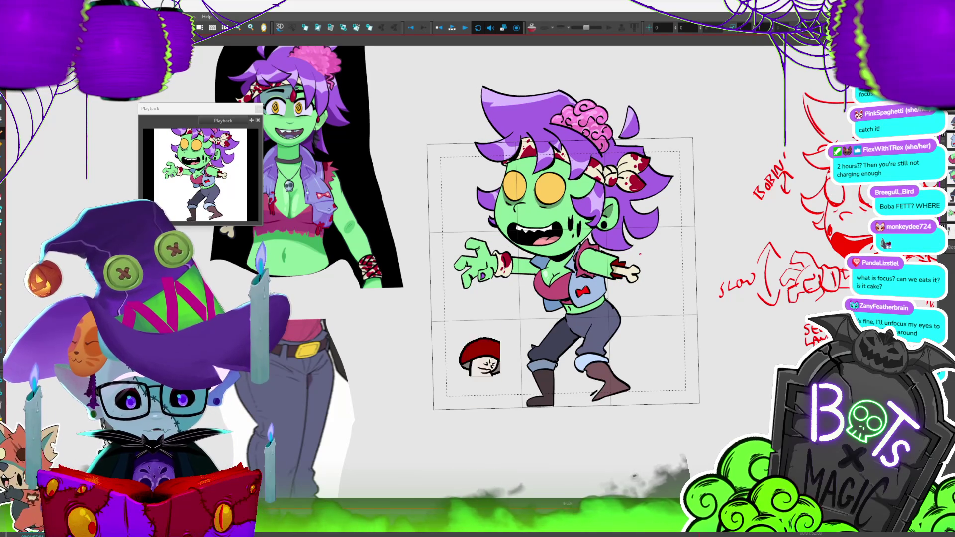
{"action": "key", "text": "period"}
{"action": "key", "text": "comma"}
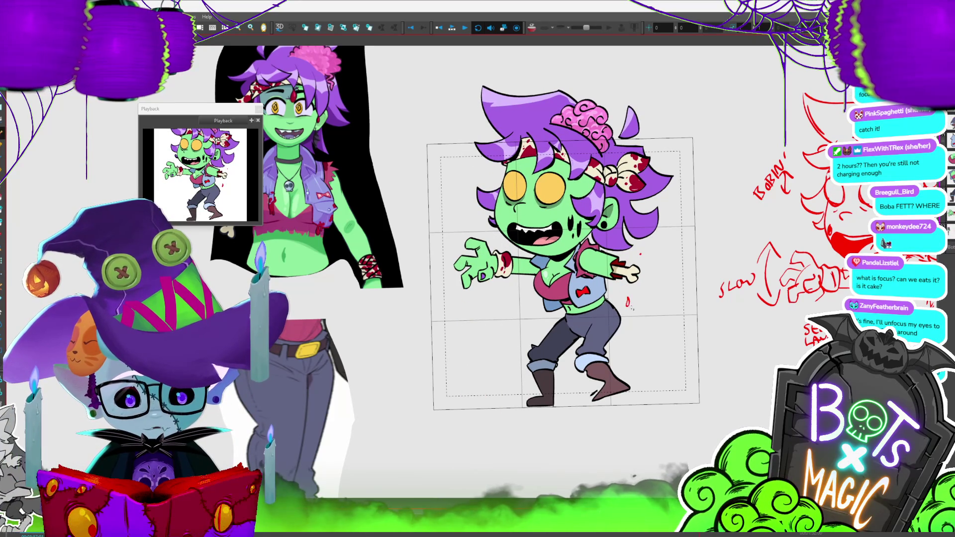
{"action": "key", "text": "period"}
{"action": "key", "text": "comma"}
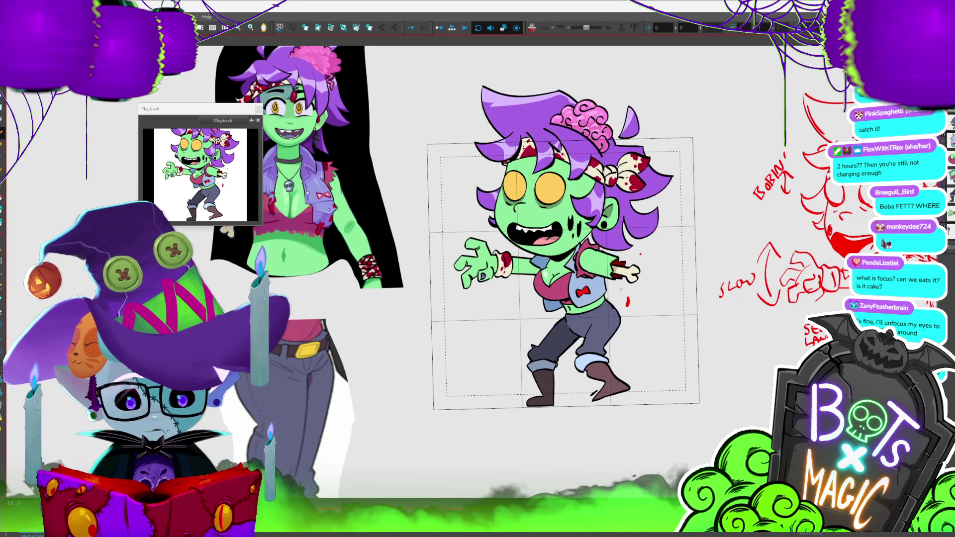
{"action": "key", "text": "period"}
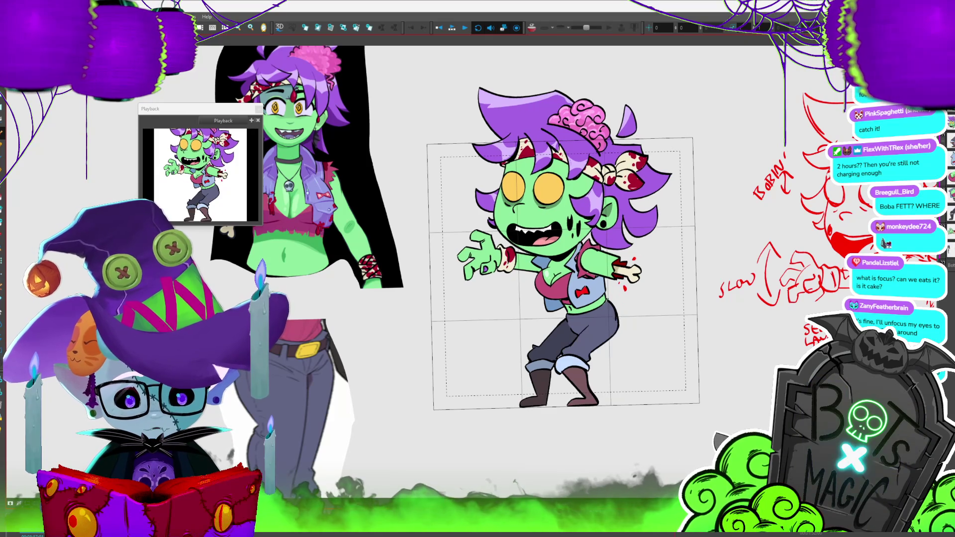
{"action": "key", "text": "comma"}
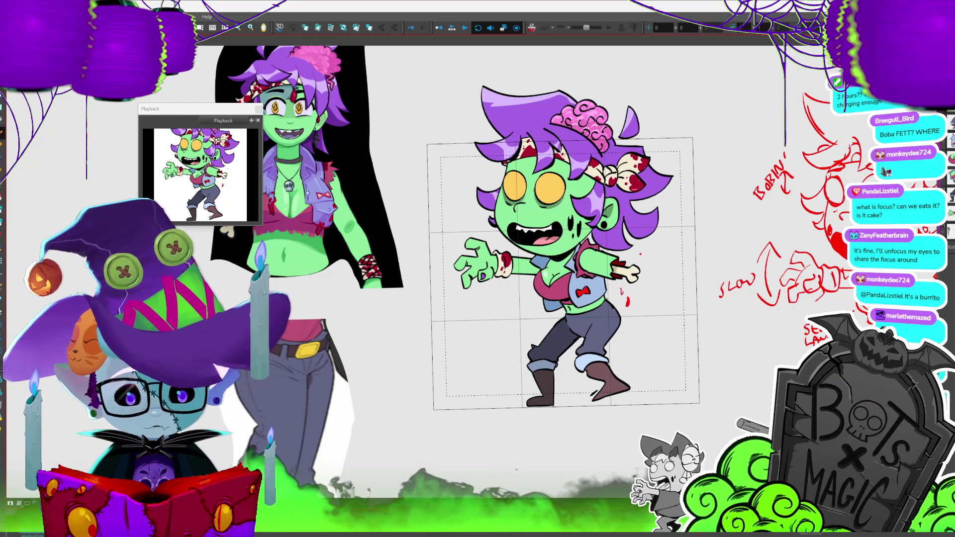
{"action": "key", "text": "period"}
{"action": "key", "text": "comma"}
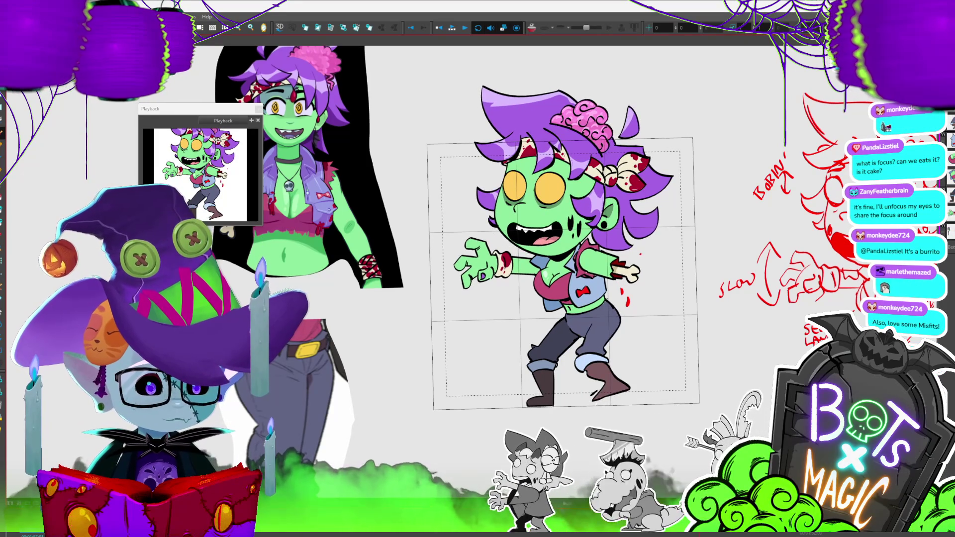
{"action": "scroll", "coordinate": [577, 238], "scroll_direction": "right", "scroll_amount": 1}
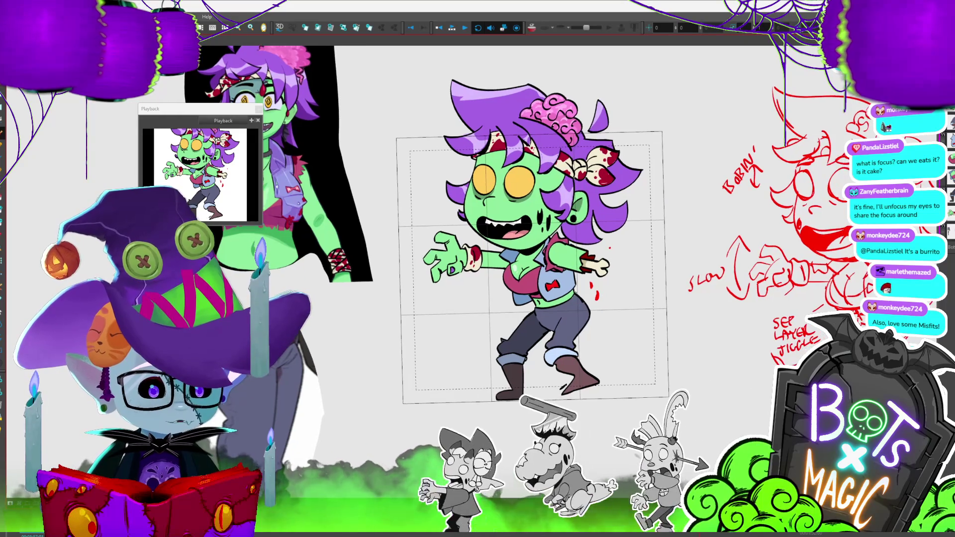
{"action": "left_click", "coordinate": [597, 293]}
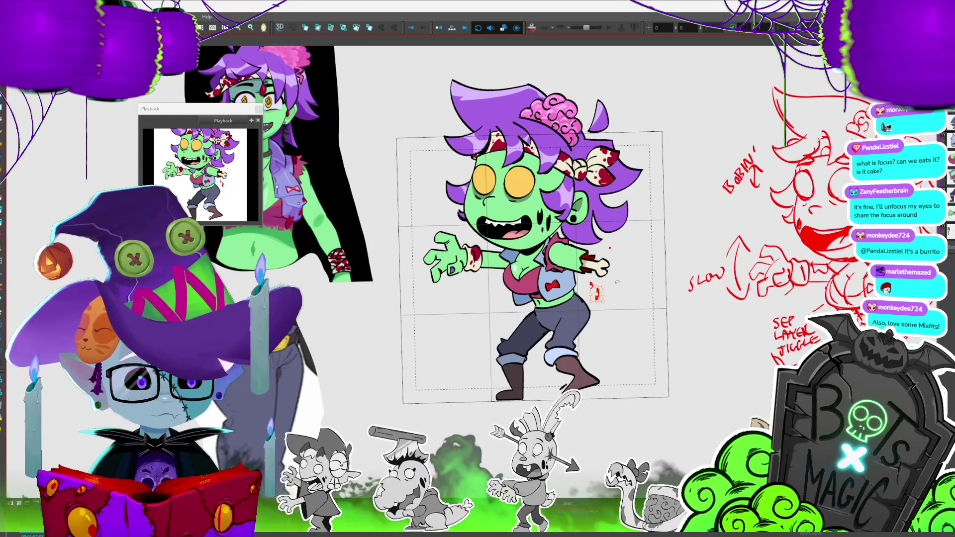
{"action": "left_click", "coordinate": [609, 286]}
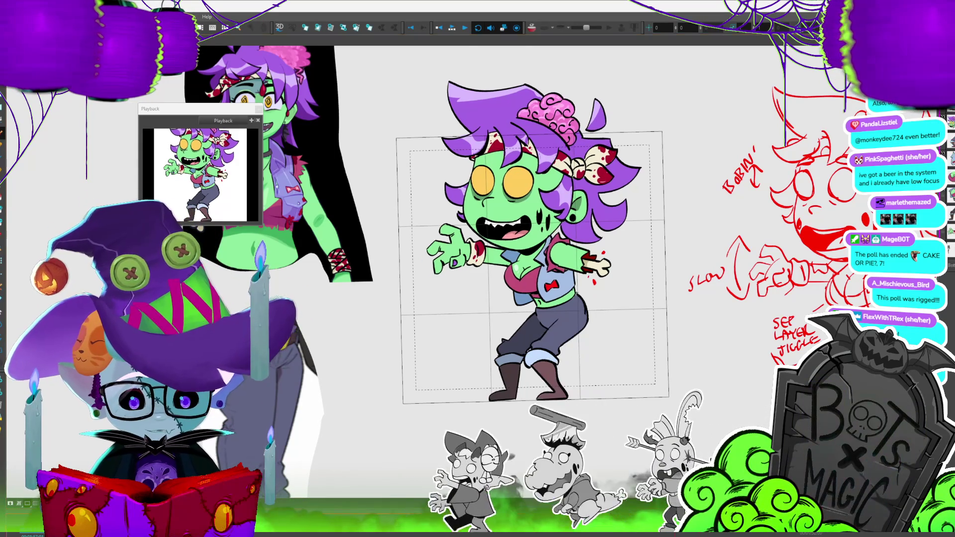
{"action": "key", "text": "Return"}
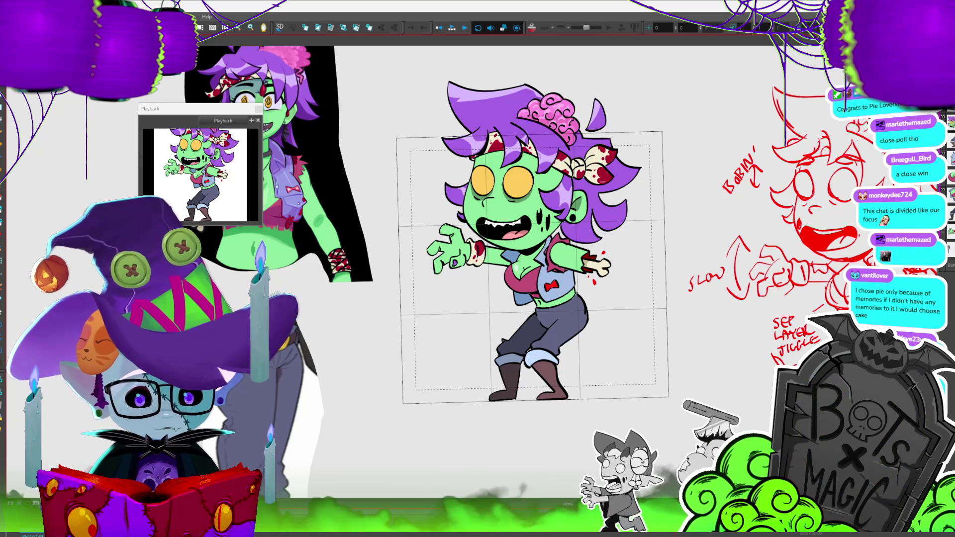
{"action": "left_click", "coordinate": [594, 282]}
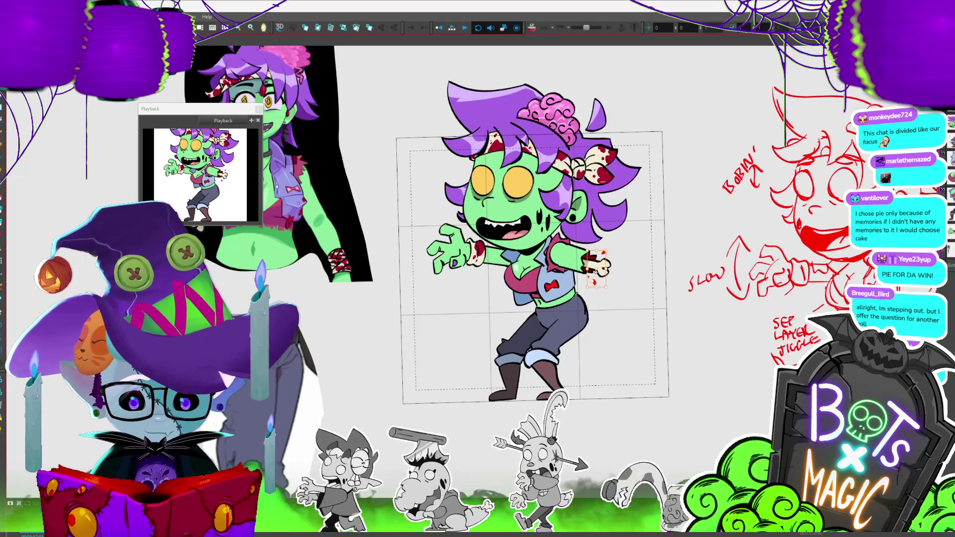
{"action": "key", "text": "Return"}
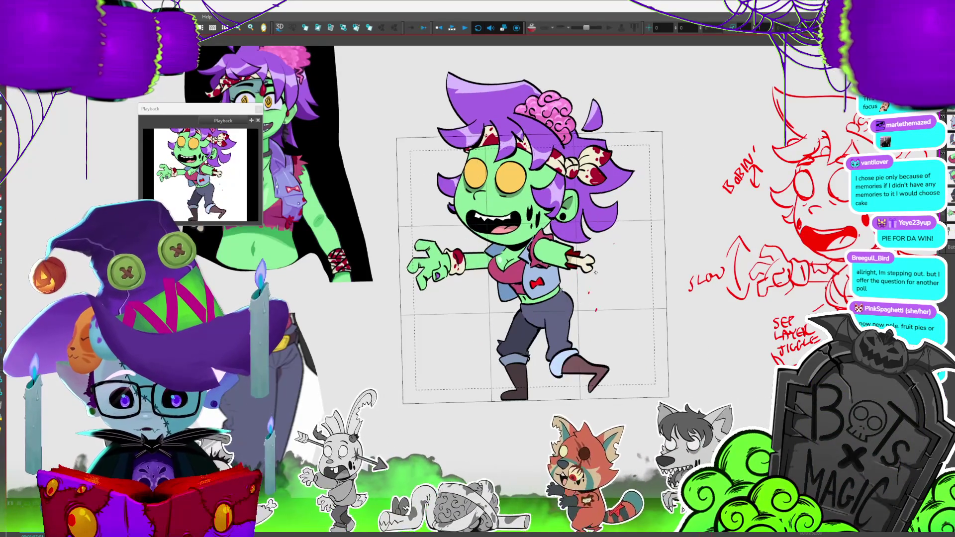
{"action": "key", "text": "Return"}
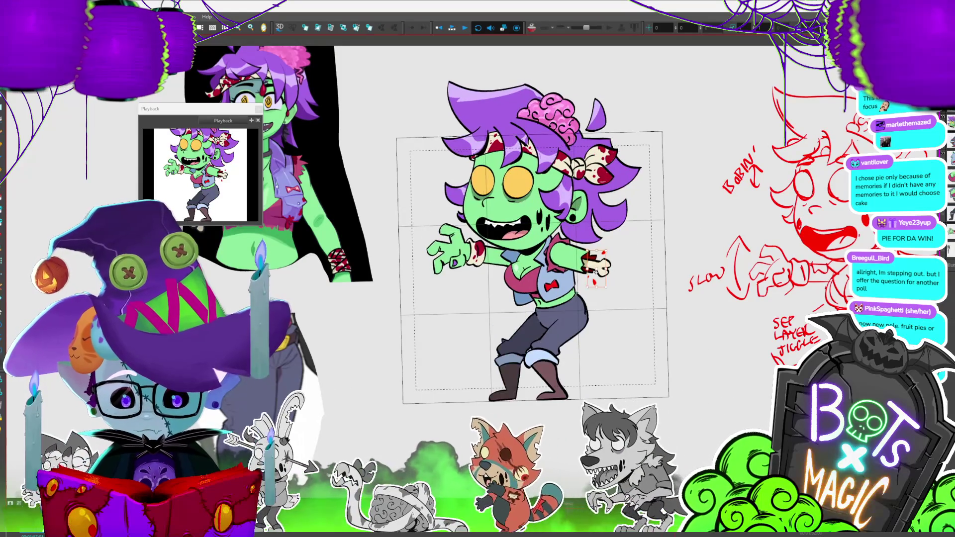
{"action": "key", "text": "period"}
{"action": "key", "text": "period"}
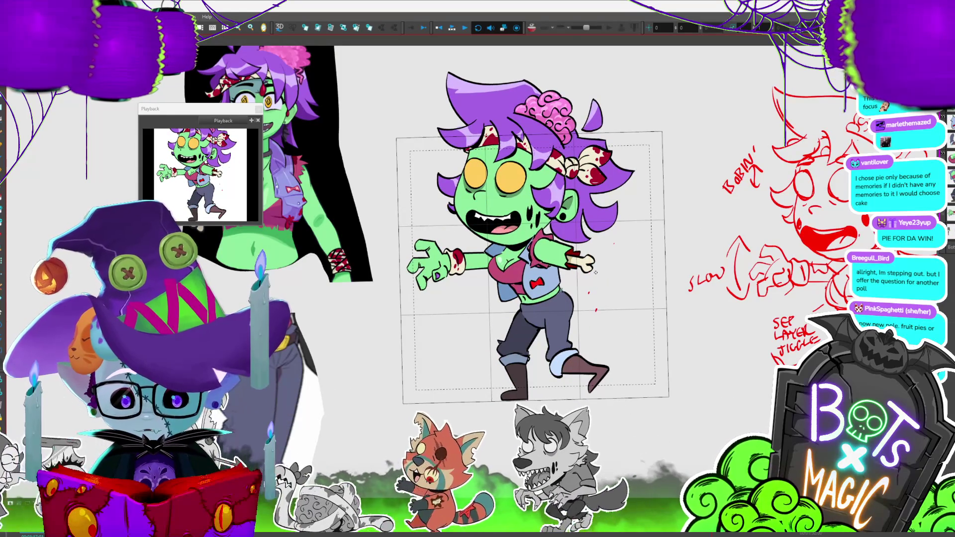
{"action": "key", "text": "period"}
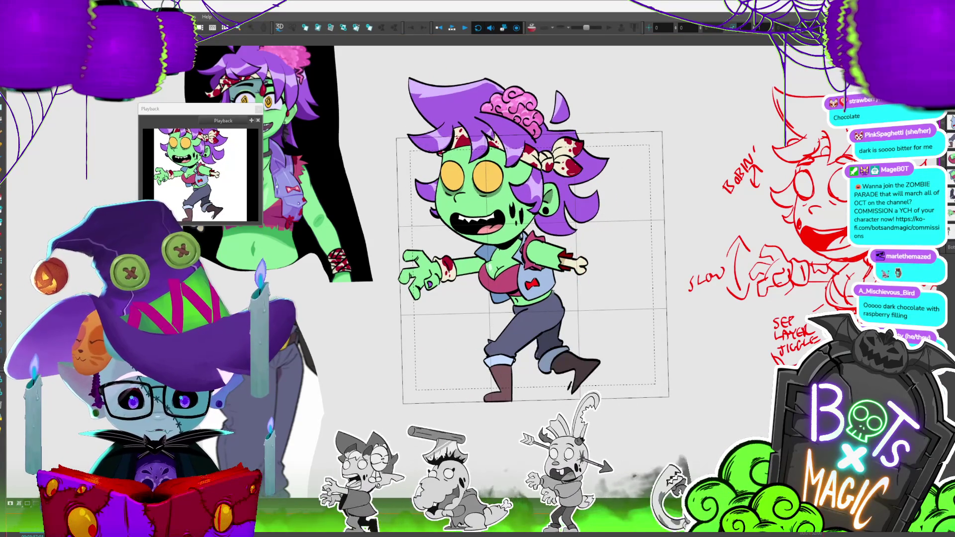
{"action": "left_click", "coordinate": [603, 252]}
{"action": "left_click", "coordinate": [593, 282]}
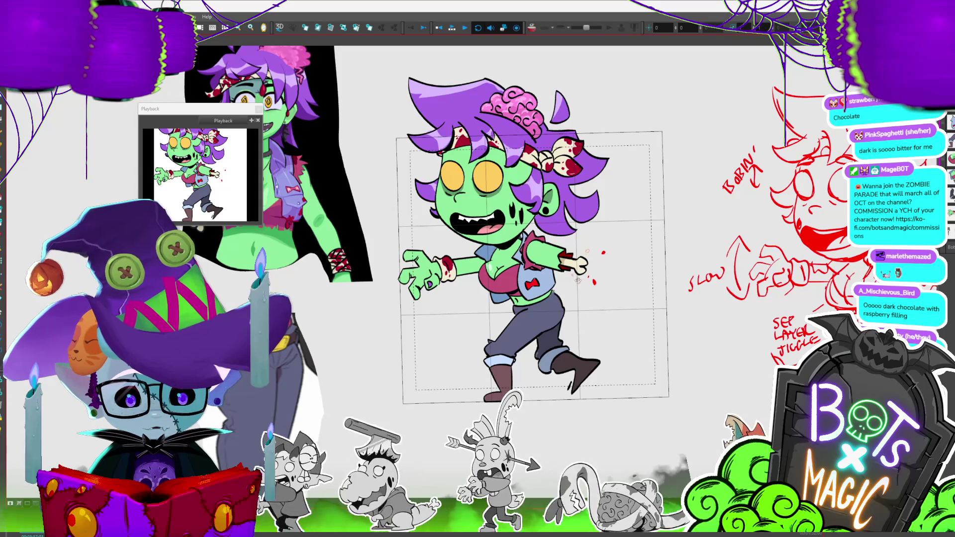
Shift the blood droplets slightly left, start the walk cycle playing, and reselect the droplets
{"action": "left_click_drag", "start_coordinate": [597, 271], "coordinate": [582, 273]}
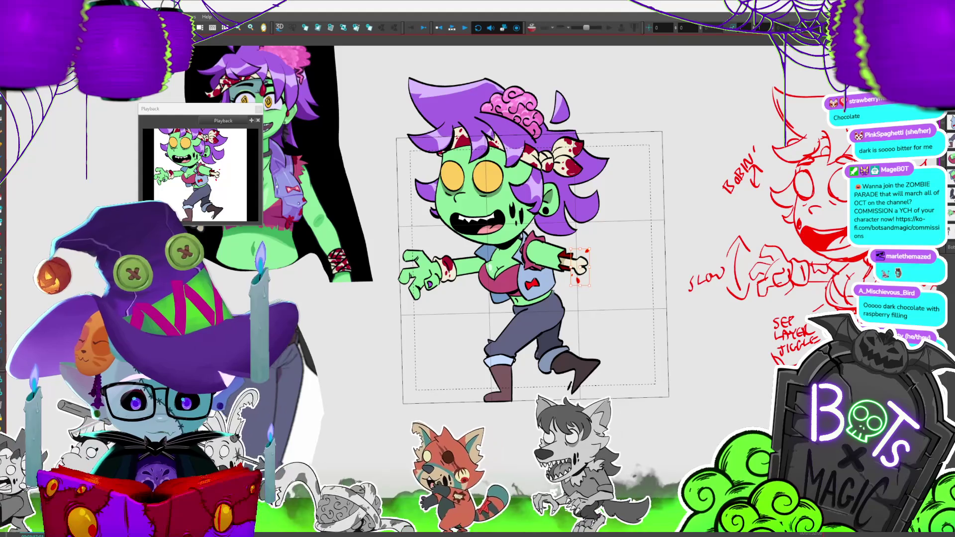
{"action": "key", "text": "Return"}
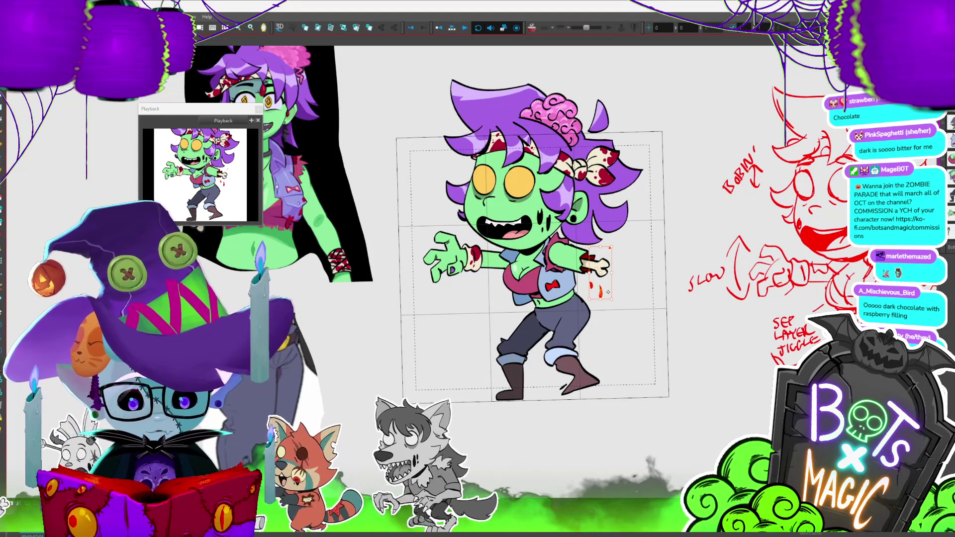
{"action": "key", "text": "Return"}
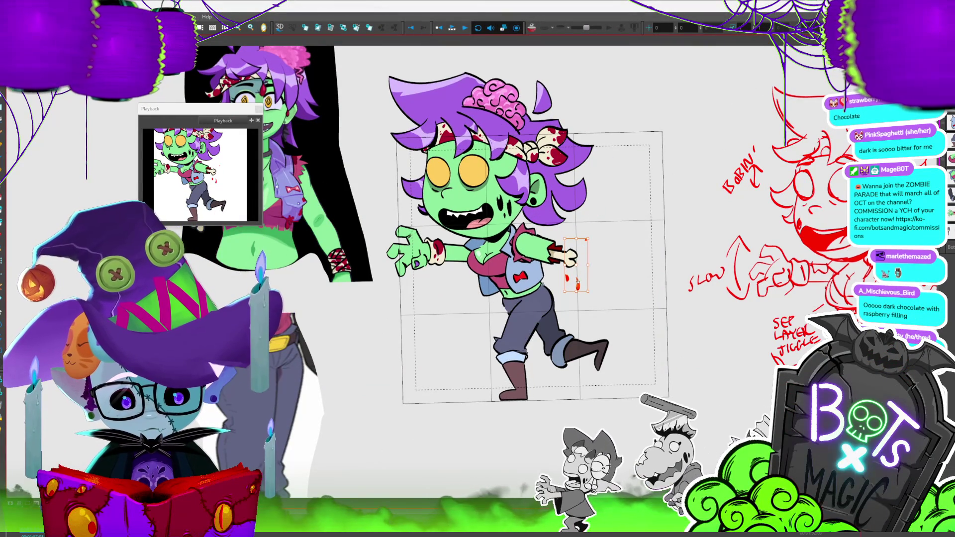
{"action": "left_click", "coordinate": [582, 287]}
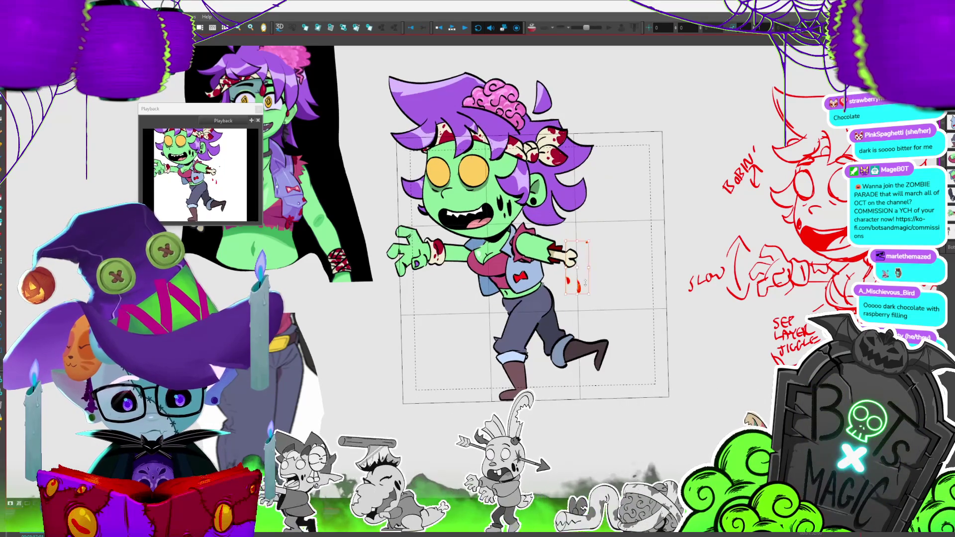
{"action": "left_click", "coordinate": [581, 291]}
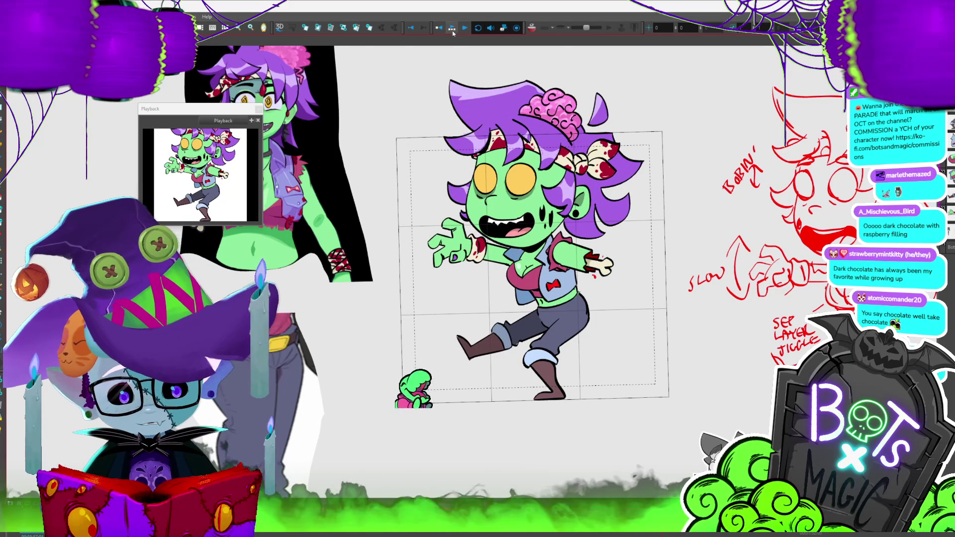
{"action": "key", "text": "2"}
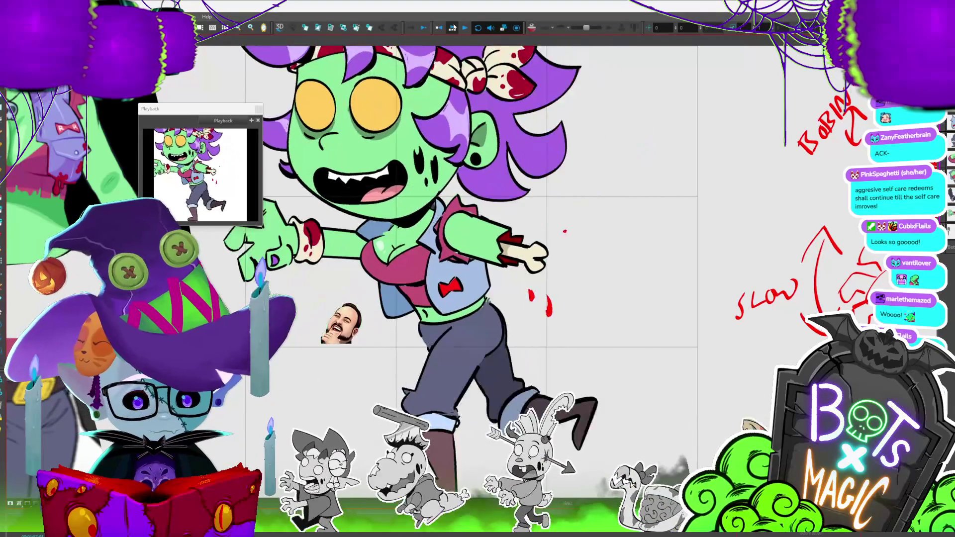
{"action": "key", "text": "1"}
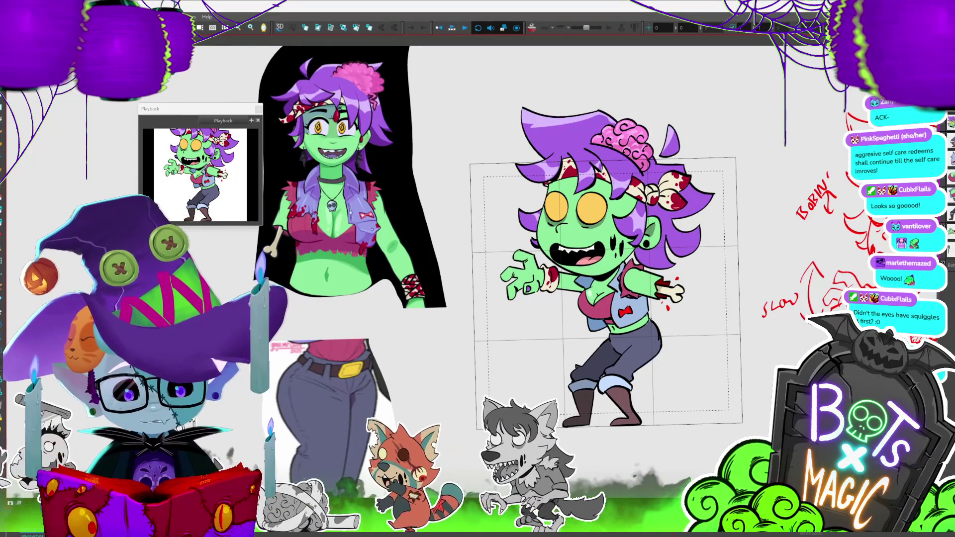
Recentre and zoom around the zombie, zoom out to show the references, then select her whole drawing
{"action": "scroll", "coordinate": [616, 324], "scroll_direction": "up", "scroll_amount": 2}
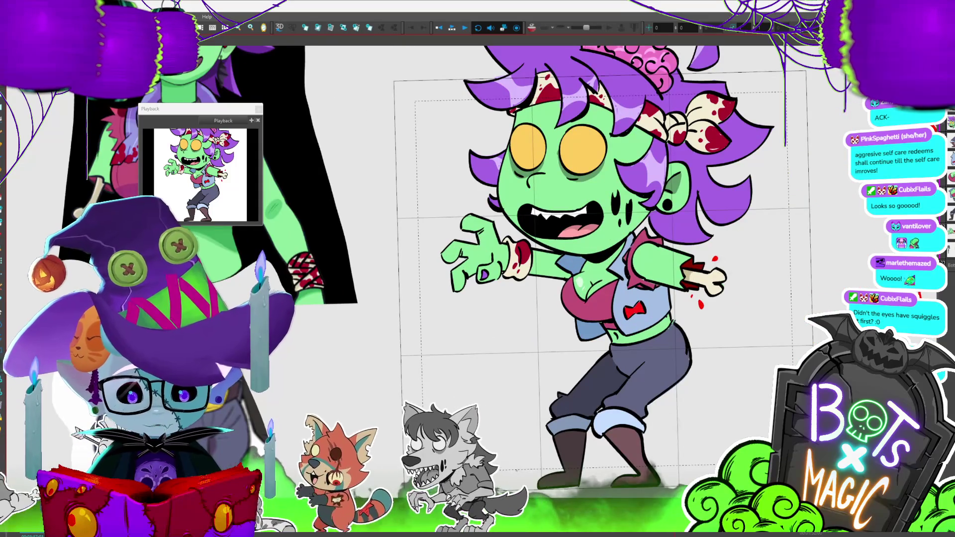
{"action": "left_click_drag", "start_coordinate": [617, 324], "coordinate": [577, 290]}
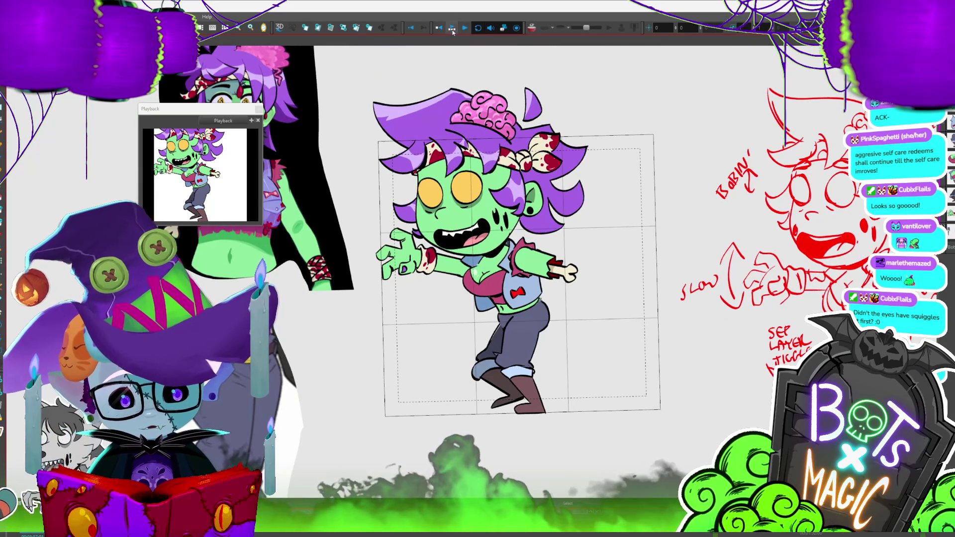
{"action": "key", "text": "2"}
{"action": "key", "text": "2"}
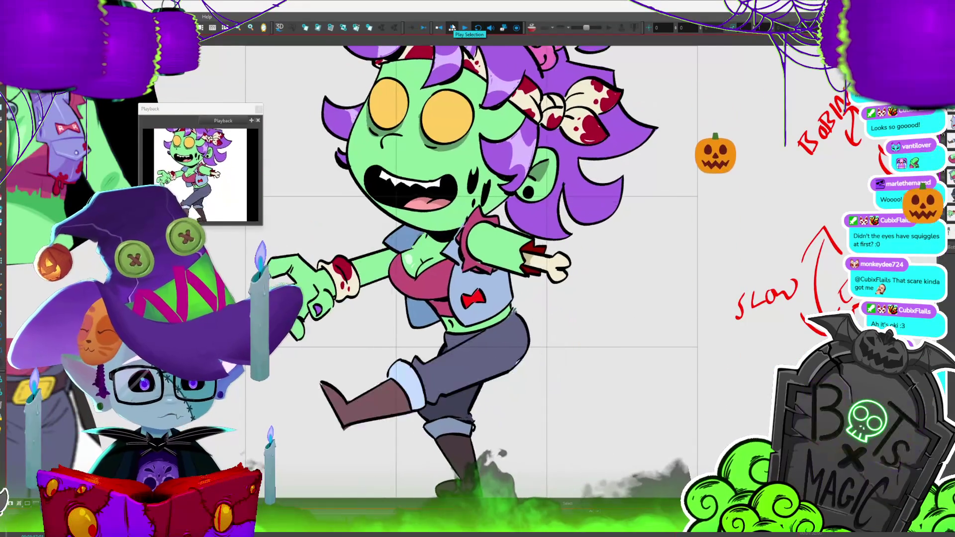
{"action": "key", "text": "1"}
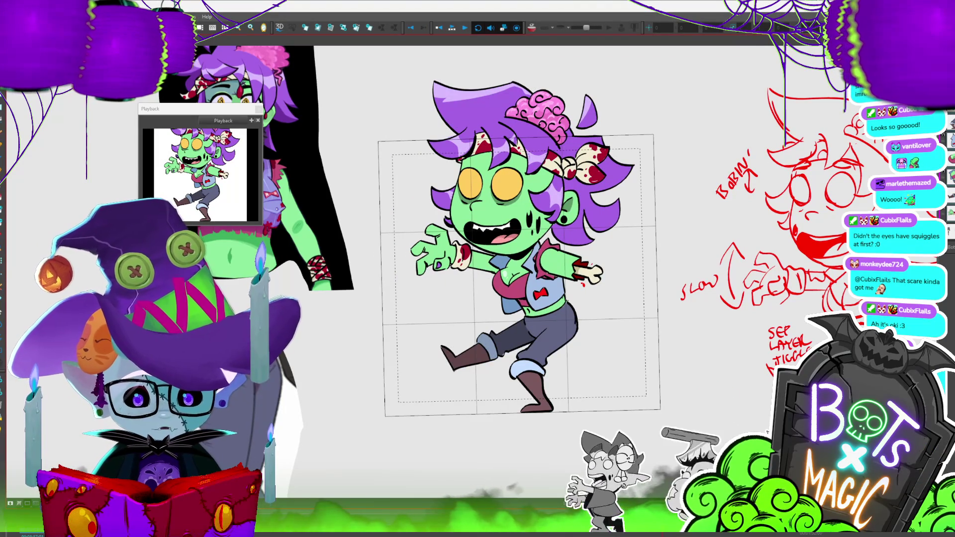
{"action": "key", "text": "2"}
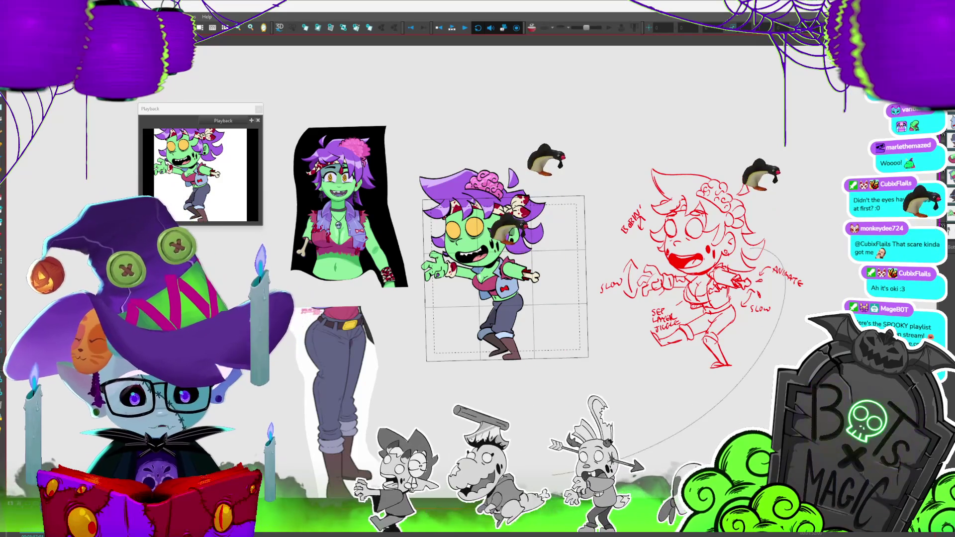
{"action": "key", "text": "ctrl+a"}
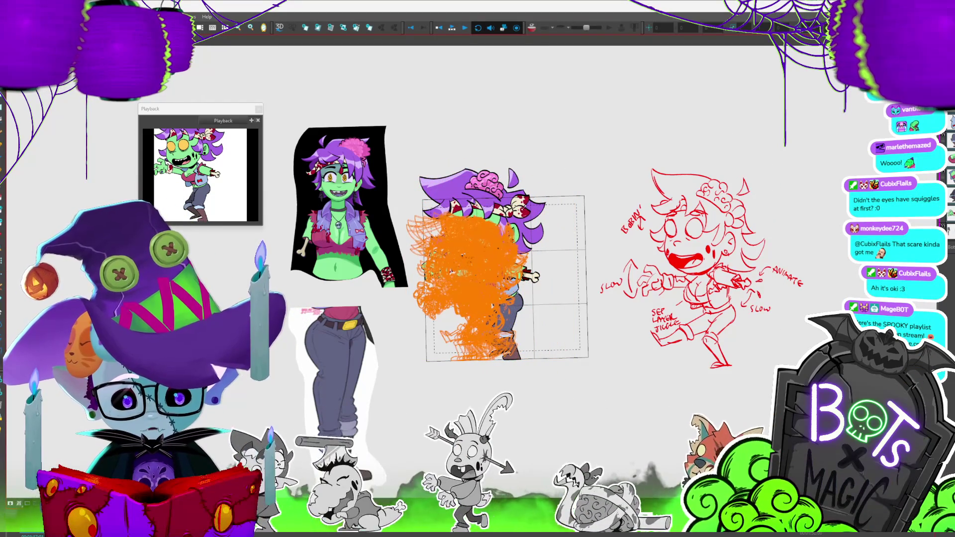
{"action": "key", "text": "ctrl+a"}
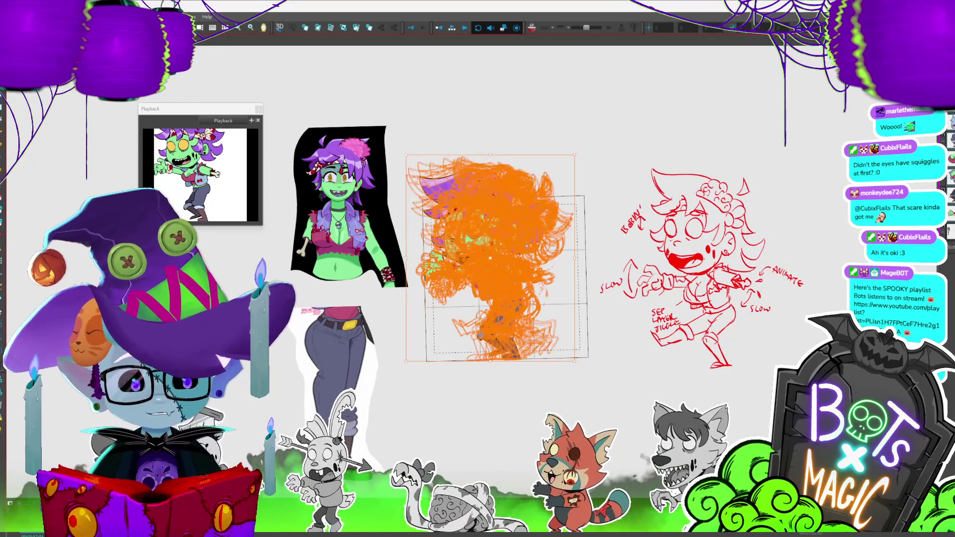
Drag the camera frame's corners outward to enlarge it, then replay the walk cycle
{"action": "key", "text": "Escape"}
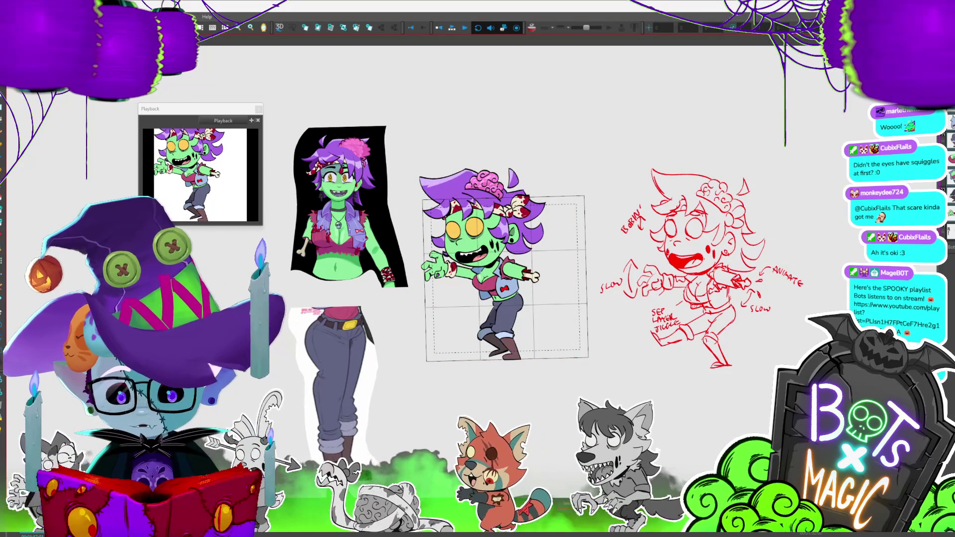
{"action": "key", "text": "ctrl+a"}
{"action": "left_click_drag", "start_coordinate": [414, 187], "coordinate": [408, 175]}
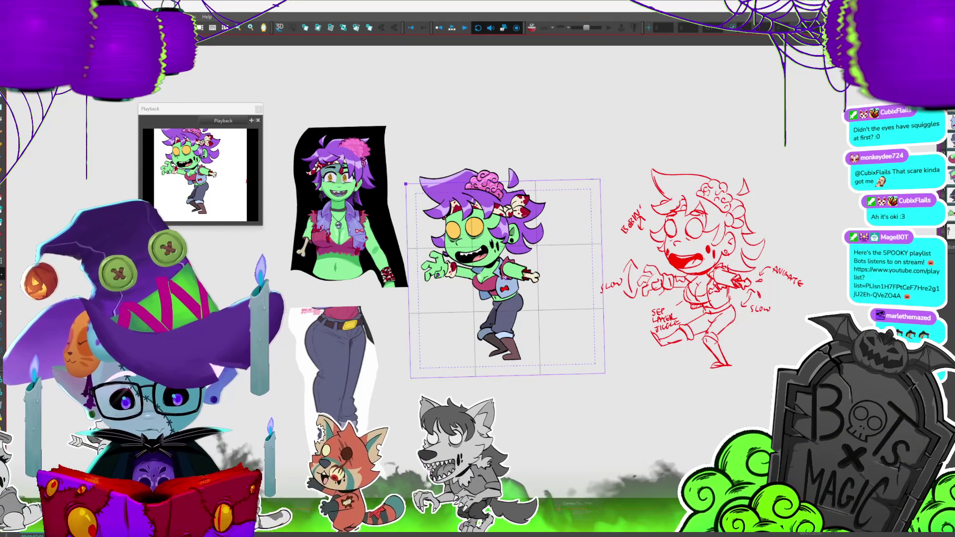
{"action": "mouse_move", "coordinate": [496, 240]}
{"action": "left_mouse_down"}
{"action": "mouse_move", "coordinate": [505, 277]}
{"action": "mouse_move", "coordinate": [491, 256]}
{"action": "left_mouse_up"}
{"action": "scroll", "coordinate": [490, 253], "scroll_direction": "up", "scroll_amount": 3}
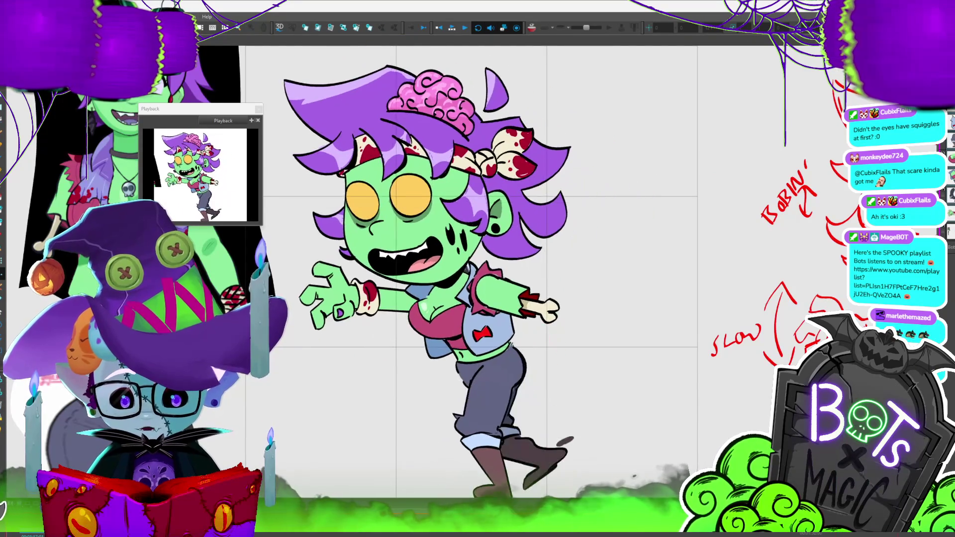
{"action": "scroll", "coordinate": [490, 253], "scroll_direction": "down", "scroll_amount": 3}
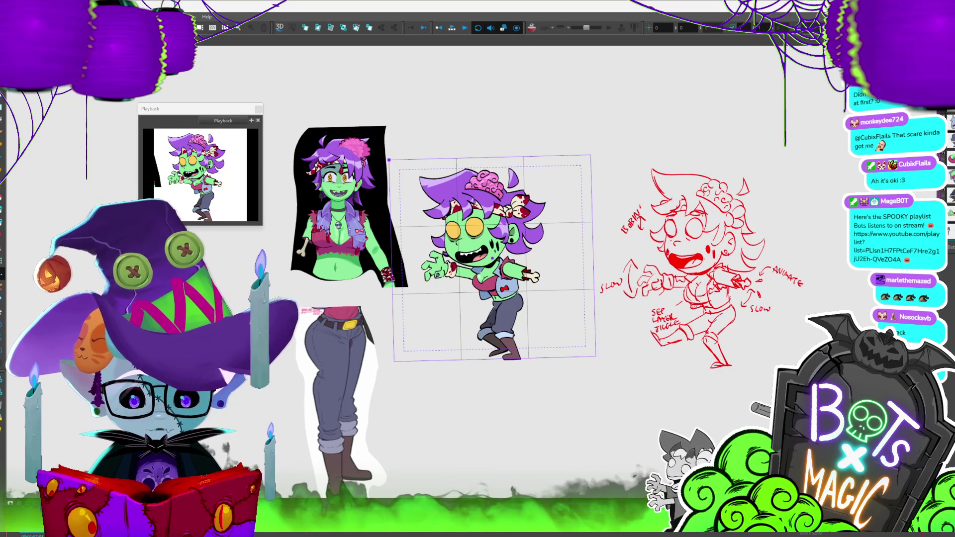
{"action": "key", "text": "Return"}
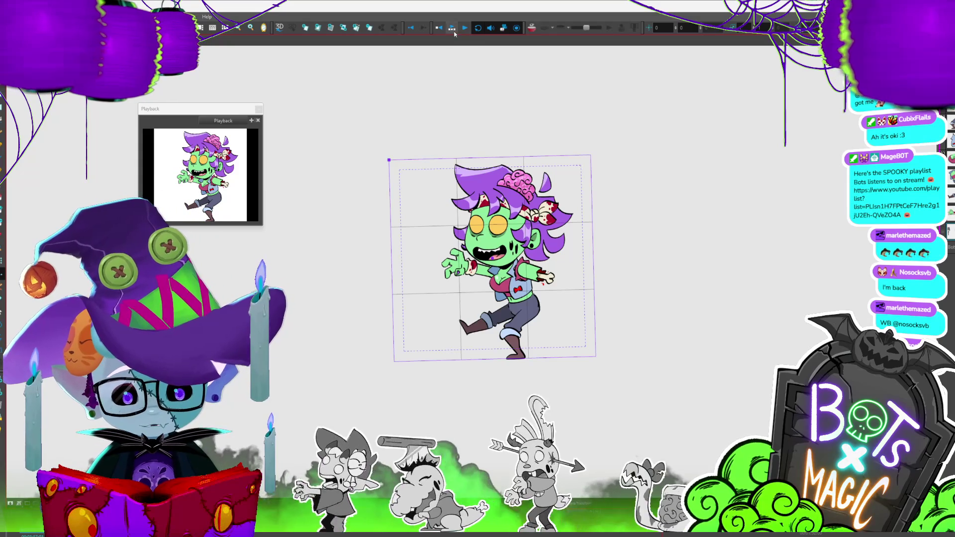
{"action": "scroll", "coordinate": [549, 243], "scroll_direction": "up", "scroll_amount": 3}
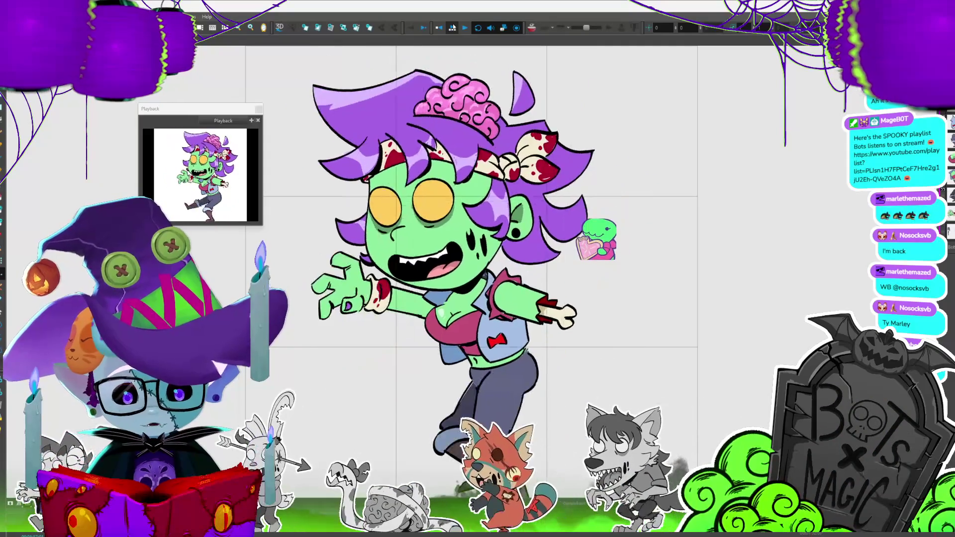
{"action": "key", "text": "period"}
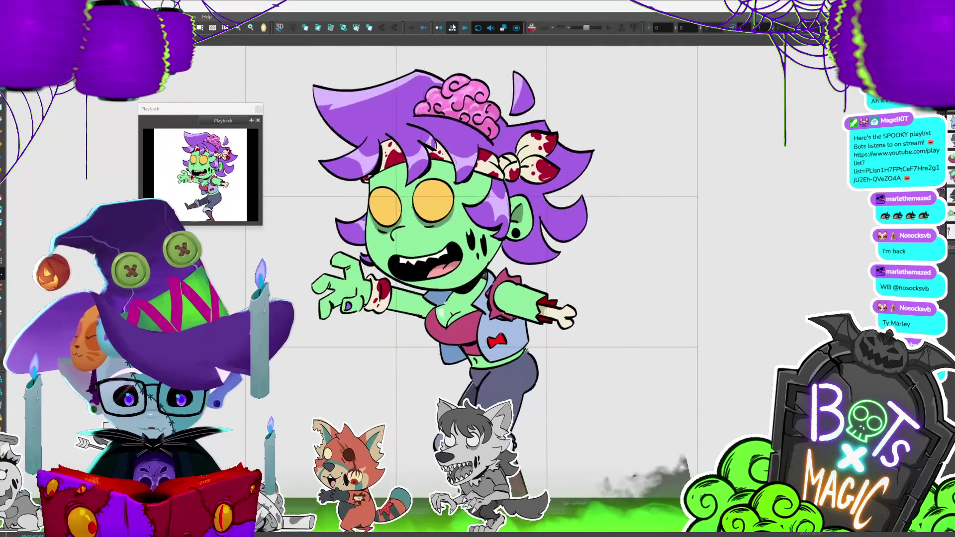
{"action": "key", "text": "period"}
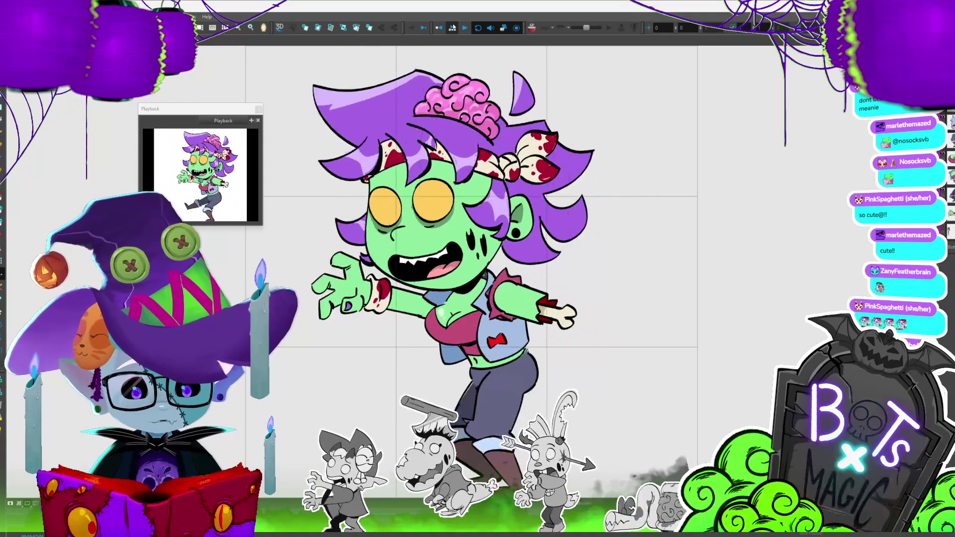
{"action": "key", "text": "shift+z"}
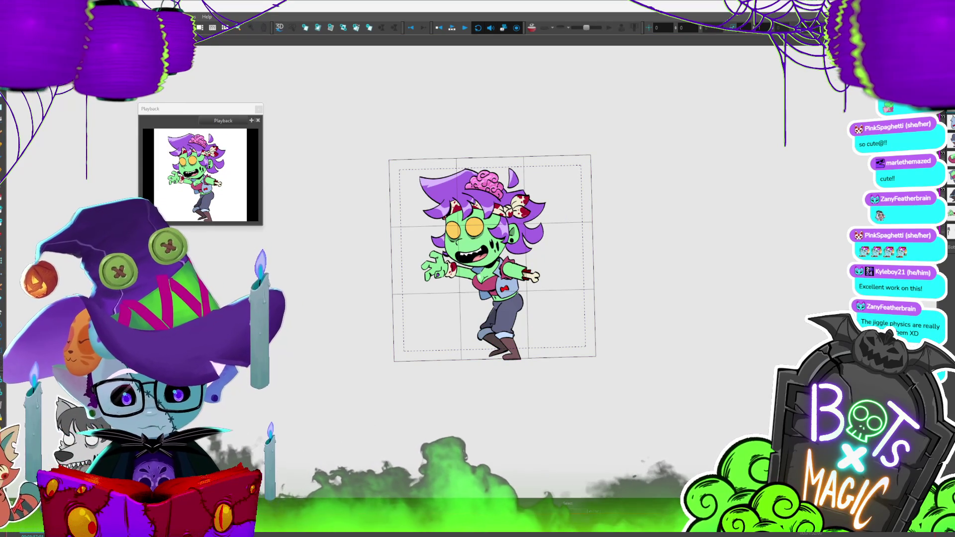
Inspect the hair drawing, save the project, play the cycle, then clear the hair selection
{"action": "left_click", "coordinate": [453, 186]}
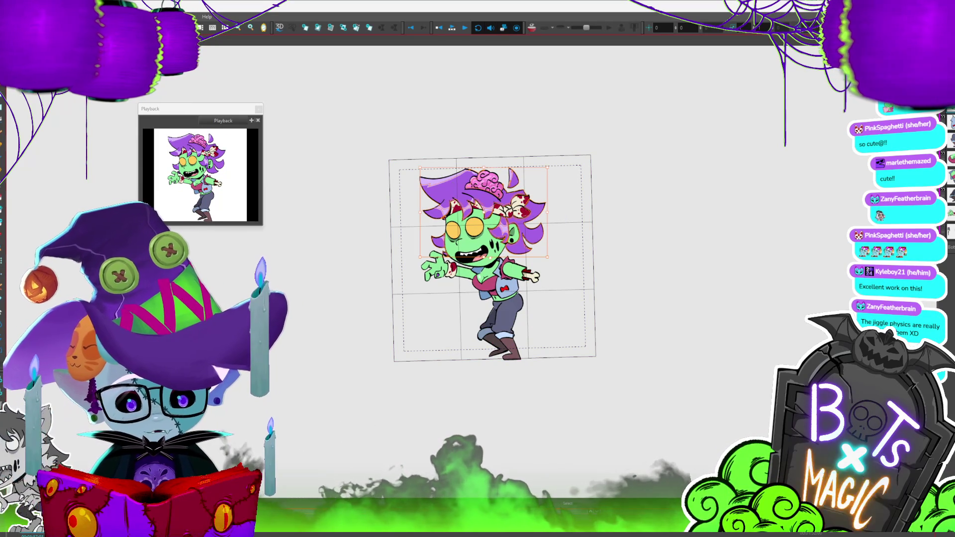
{"action": "key", "text": "ctrl+s"}
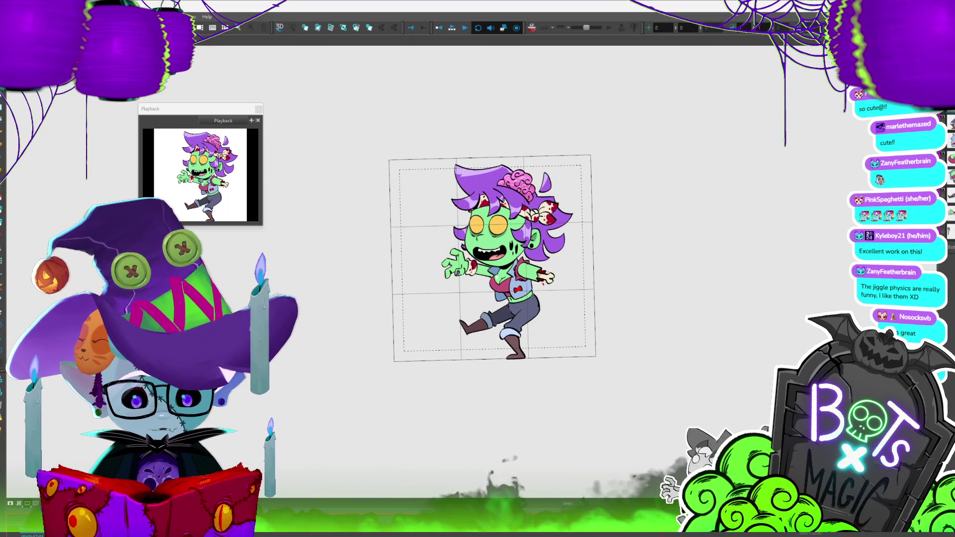
{"action": "key", "text": "Return"}
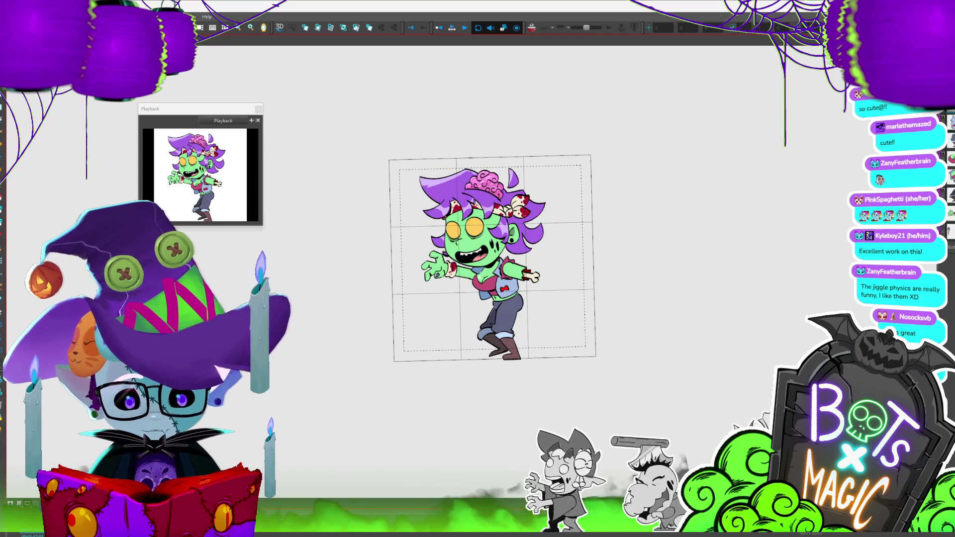
{"action": "left_click", "coordinate": [451, 184]}
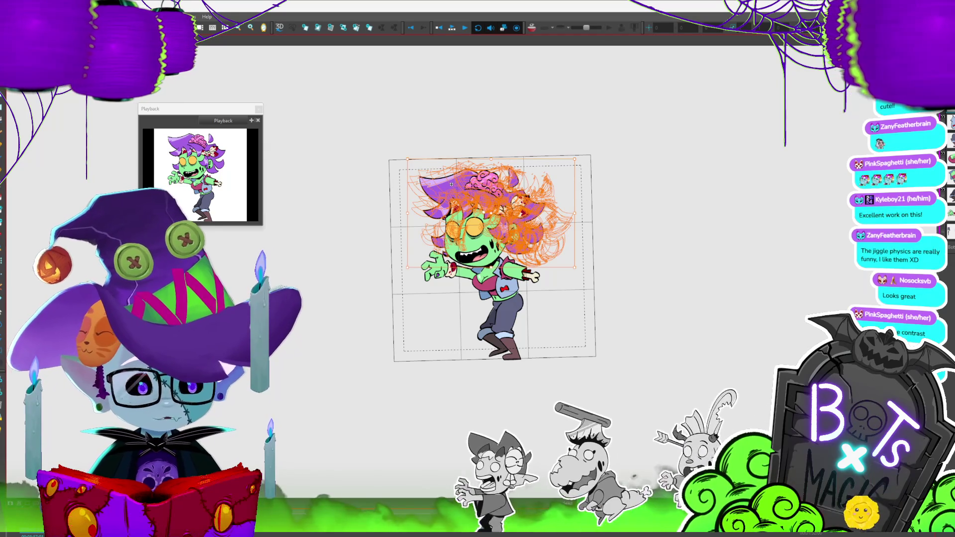
{"action": "scroll", "coordinate": [465, 322], "scroll_direction": "up", "scroll_amount": 2}
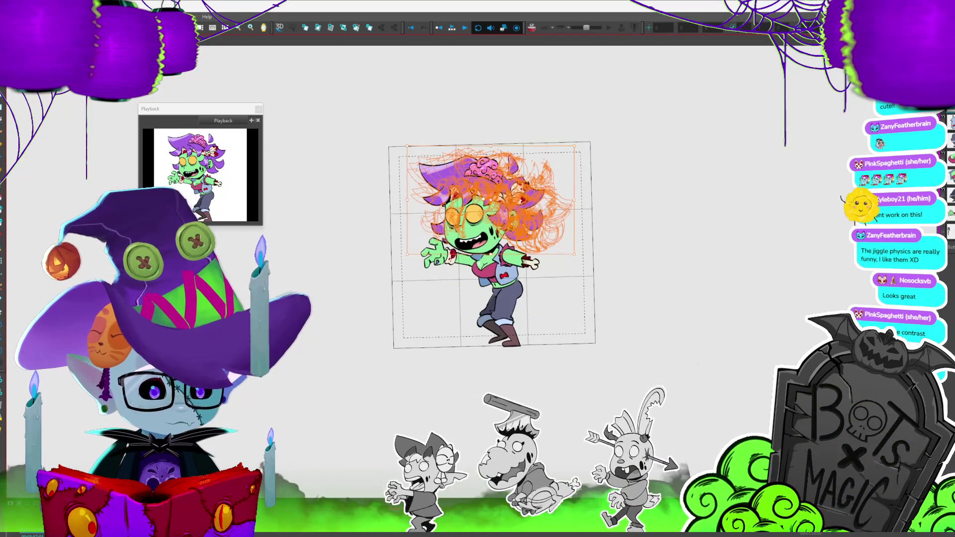
{"action": "scroll", "coordinate": [505, 224], "scroll_direction": "up", "scroll_amount": 1}
{"action": "key", "text": "Escape"}
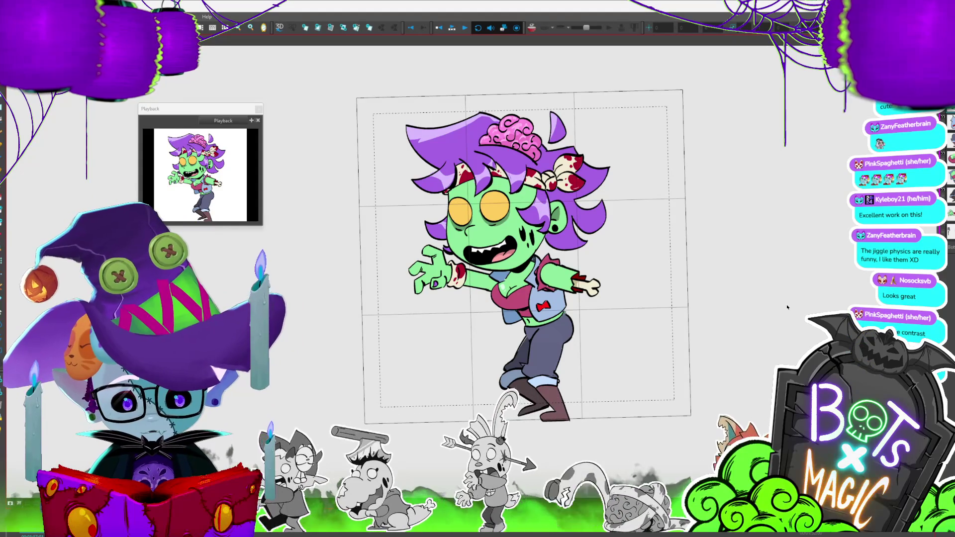
{"action": "left_click", "coordinate": [589, 182]}
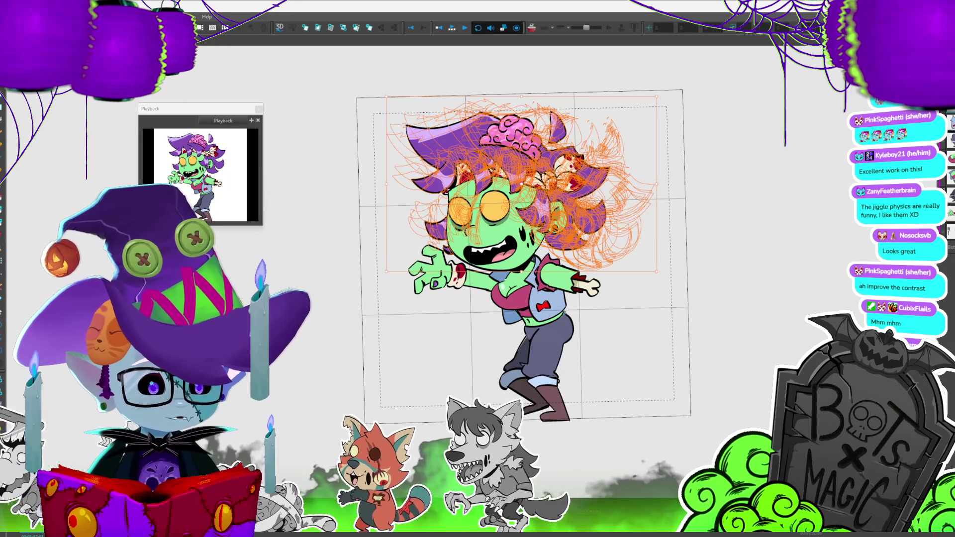
{"action": "key", "text": "Delete"}
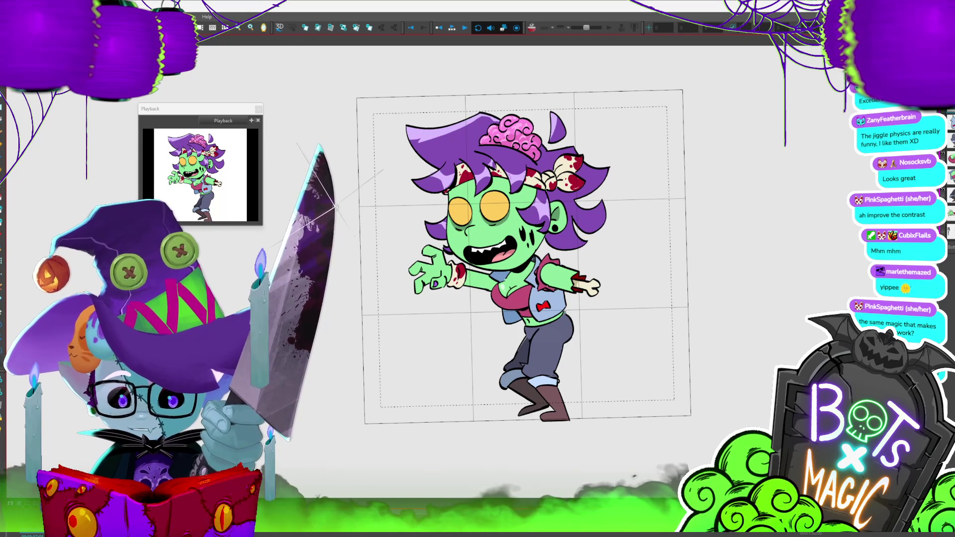
Loop the walk cycle and zoom the camera view in and out to review it
{"action": "key", "text": "2"}
{"action": "key", "text": "Return"}
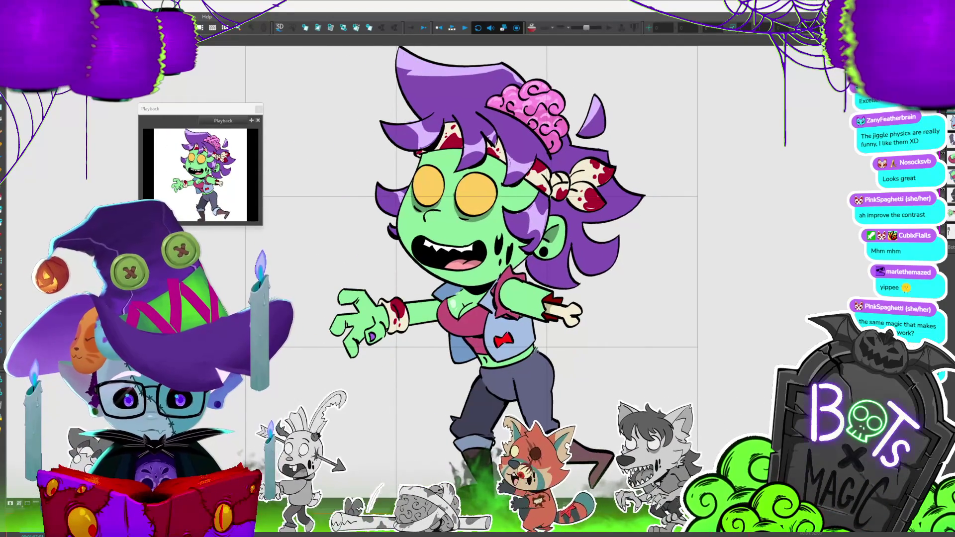
{"action": "key", "text": "2"}
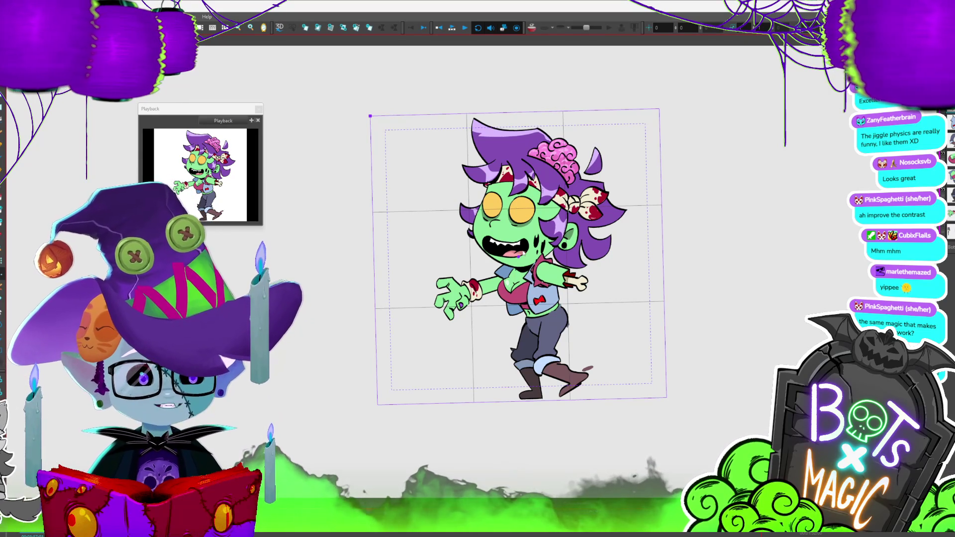
{"action": "scroll", "coordinate": [592, 238], "scroll_direction": "up", "scroll_amount": 2}
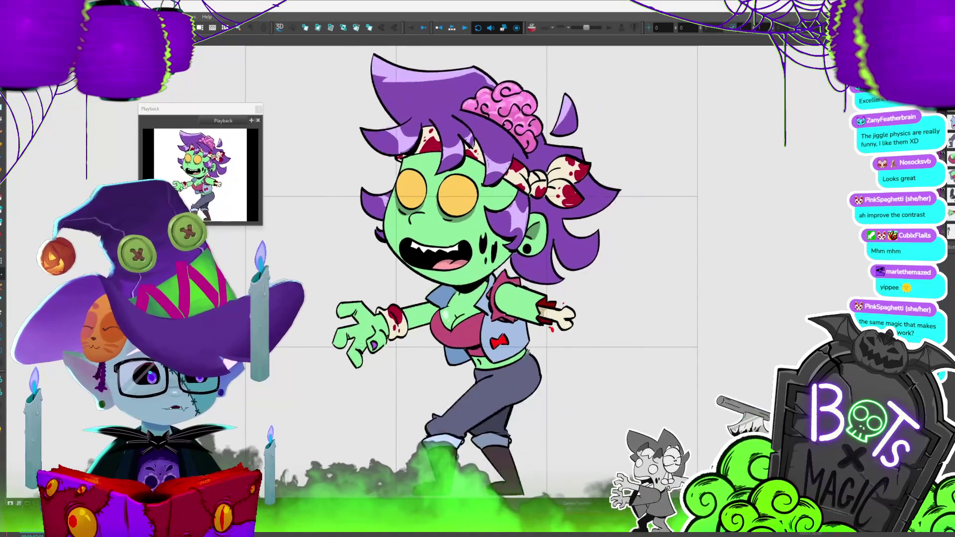
{"action": "scroll", "coordinate": [589, 231], "scroll_direction": "down", "scroll_amount": 2}
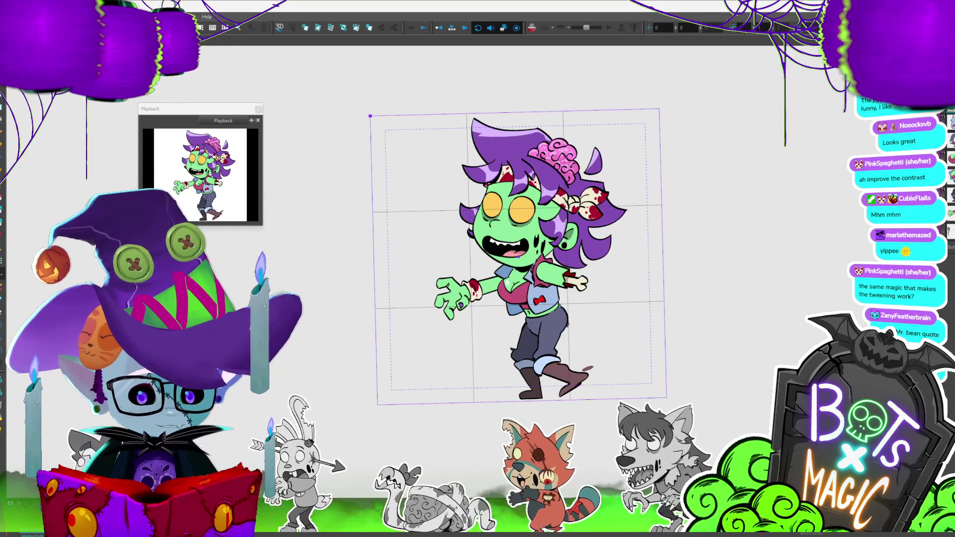
{"action": "scroll", "coordinate": [545, 231], "scroll_direction": "up", "scroll_amount": 3}
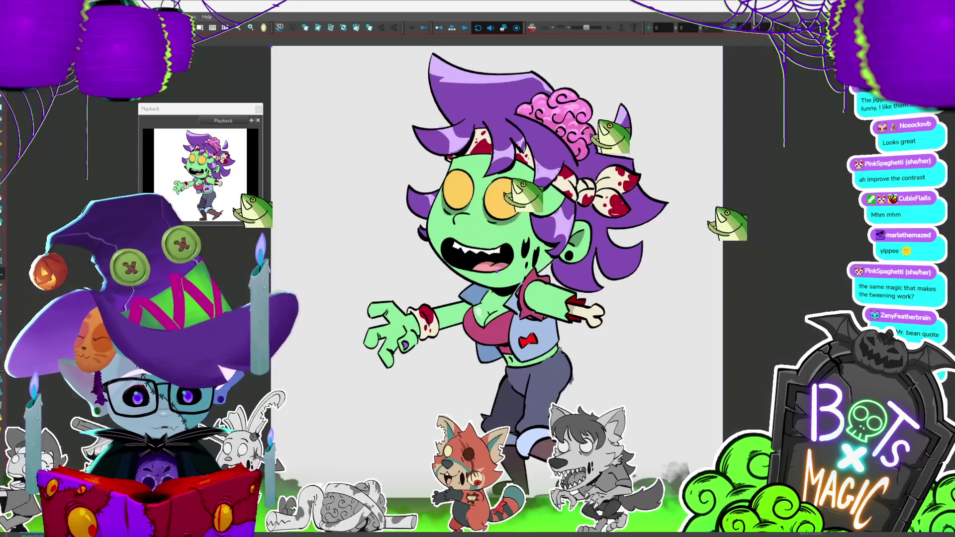
Play the walk cycle in Harmony, then switch over to the name-picking wheel
{"action": "left_click", "coordinate": [454, 29]}
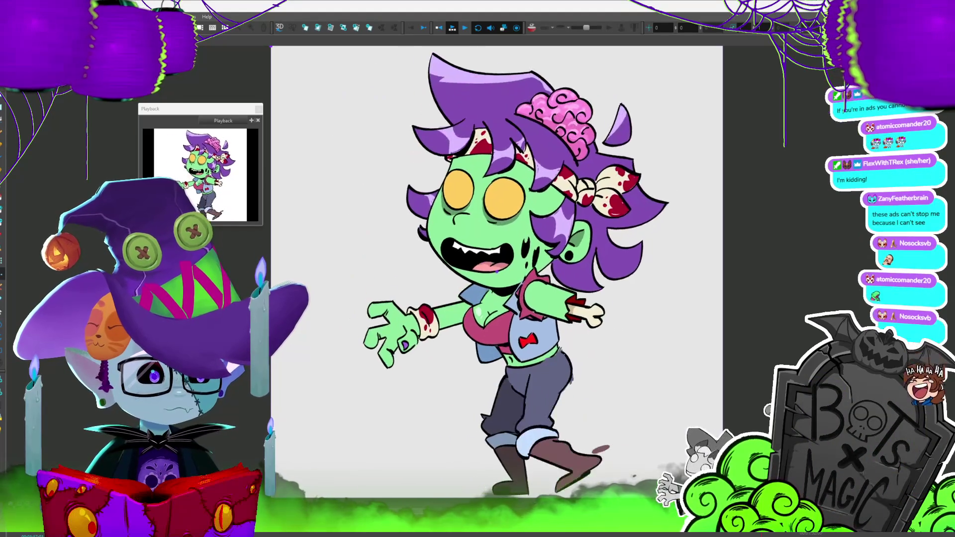
{"action": "key", "text": "alt+Tab"}
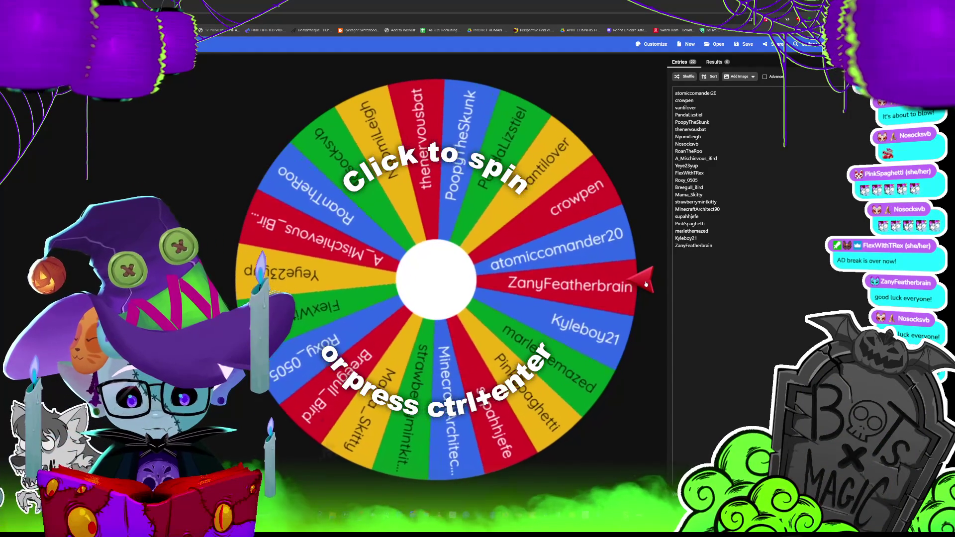
Spin the wheel of viewer names and dismiss the winner announcement
{"action": "left_click", "coordinate": [645, 284]}
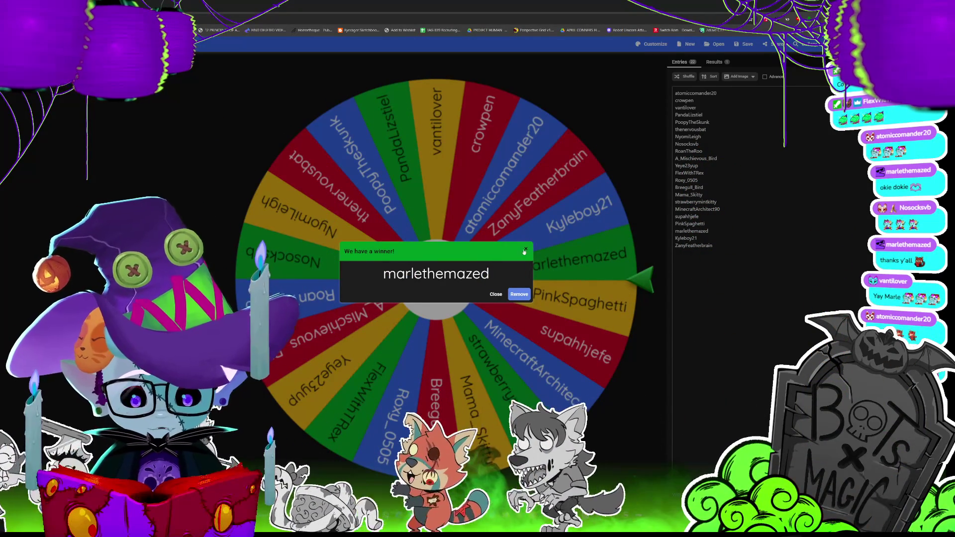
{"action": "left_click", "coordinate": [524, 251]}
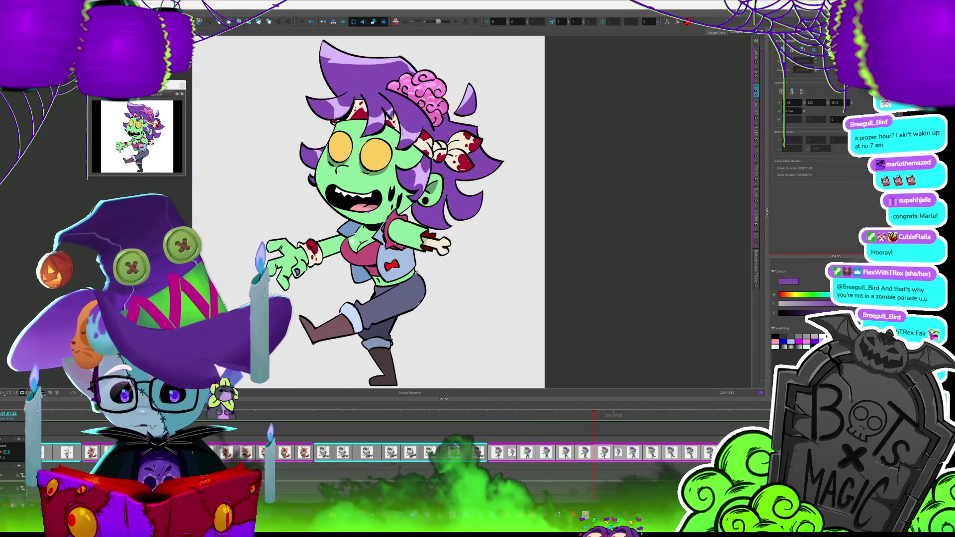
Back in Harmony, open the File menu to reach the export options
{"action": "left_click", "coordinate": [7, 13]}
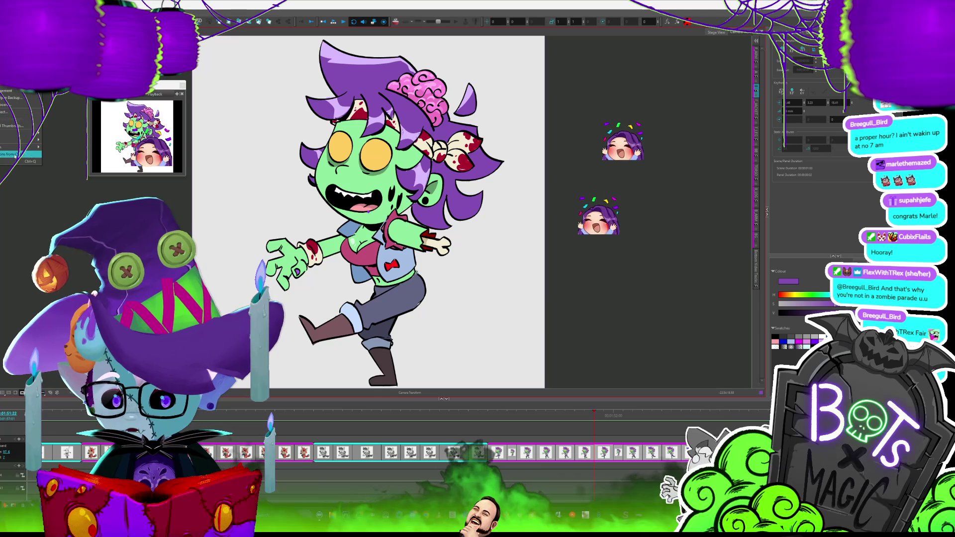
Open the Export to Movie dialog from File > Export
{"action": "mouse_move", "coordinate": [8, 140]}
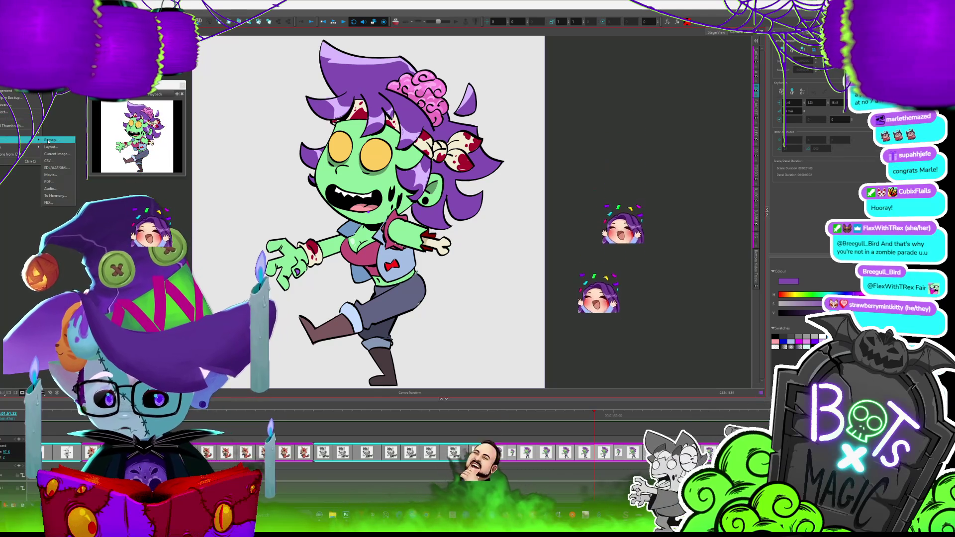
{"action": "left_click", "coordinate": [68, 175]}
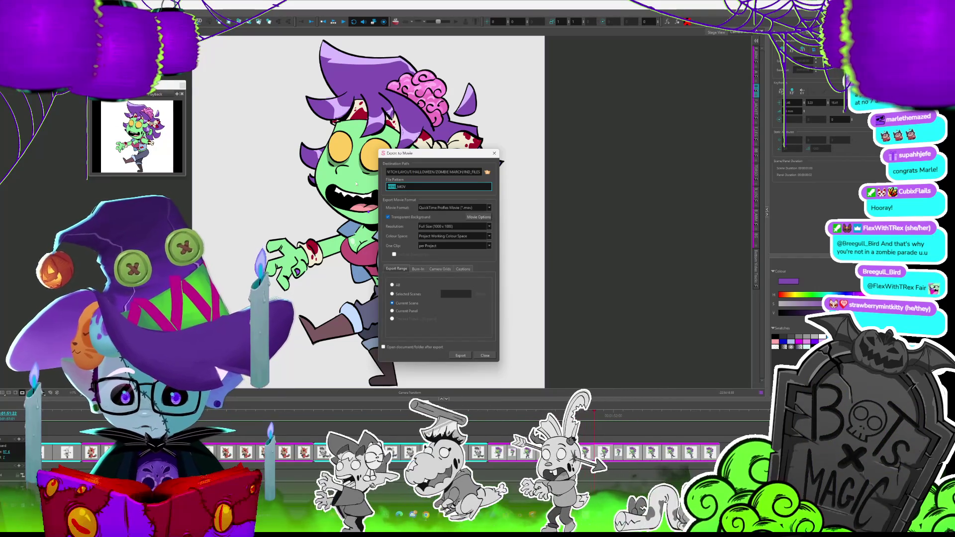
Rename the export file pattern to CUBIX_MOV
{"action": "type", "text": "CUBO"}
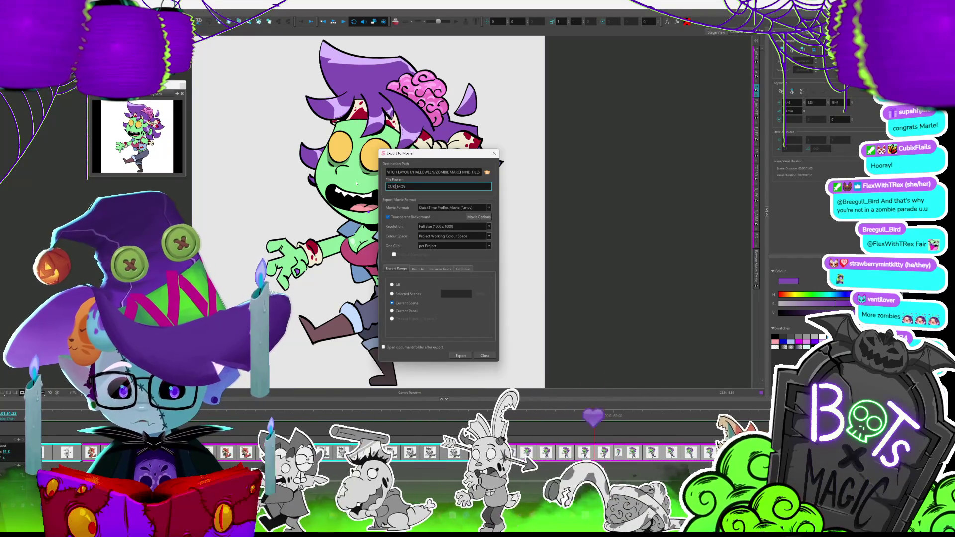
{"action": "key", "text": "BackSpace"}
{"action": "type", "text": "IX"}
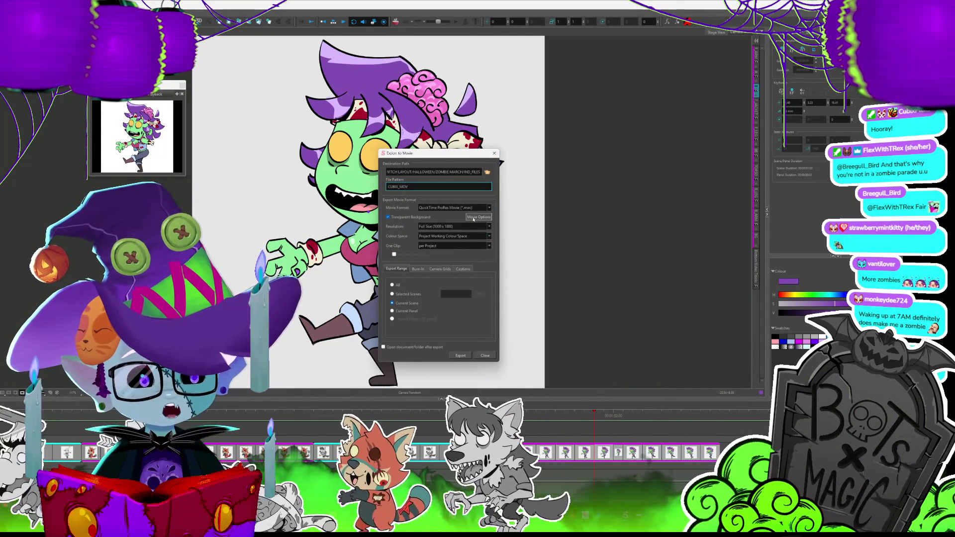
Set Colour Space to Project Working Colour Space instead of Rec.2020
{"action": "left_click", "coordinate": [476, 236]}
{"action": "left_click", "coordinate": [448, 268]}
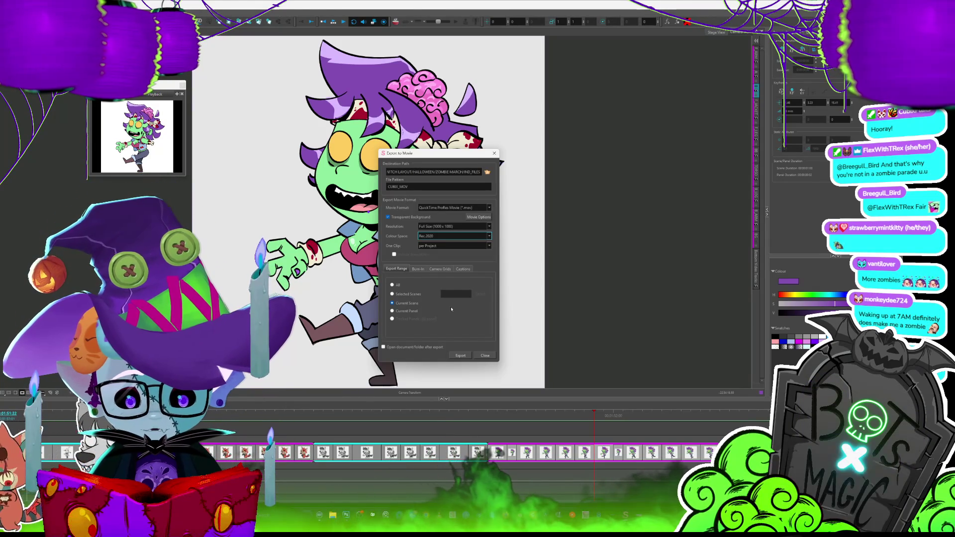
{"action": "left_click", "coordinate": [489, 237]}
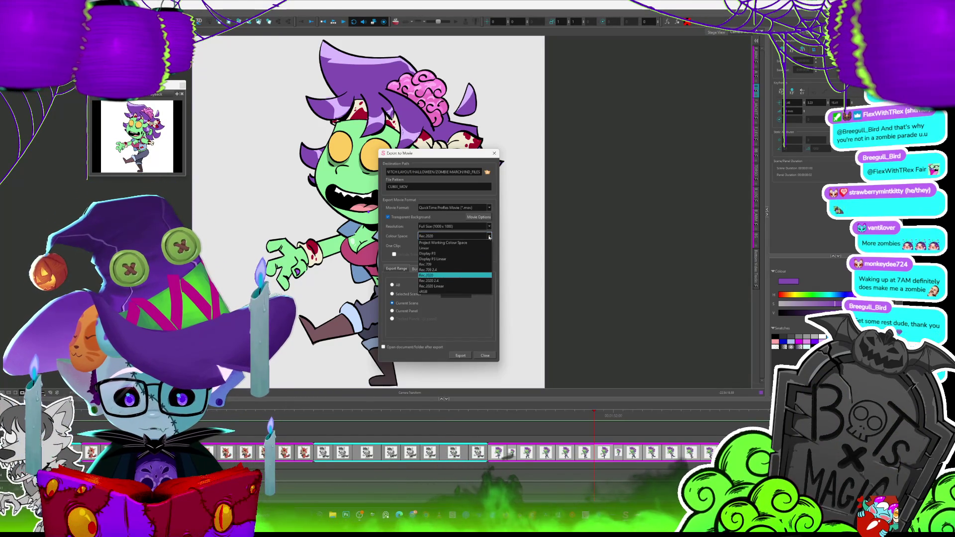
{"action": "left_click", "coordinate": [426, 237]}
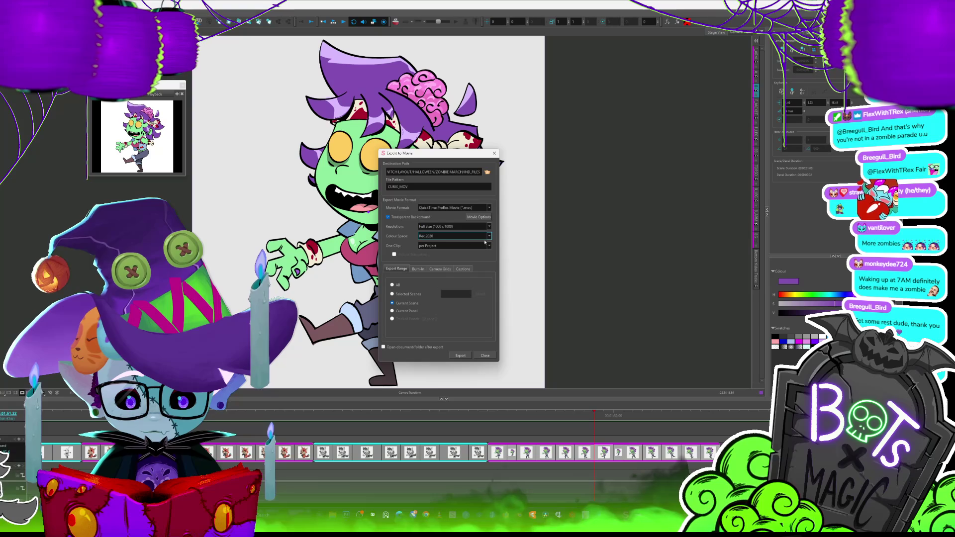
{"action": "left_click", "coordinate": [426, 237]}
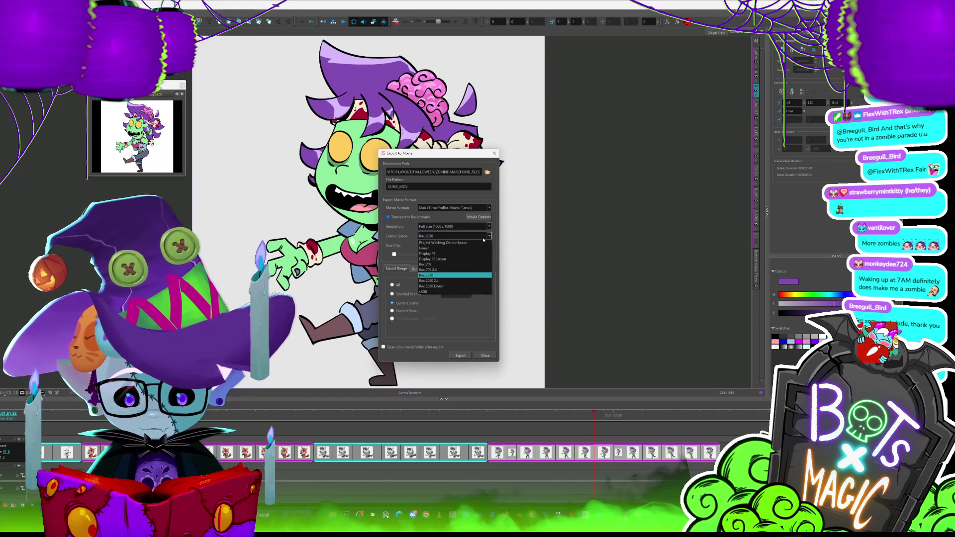
{"action": "left_click", "coordinate": [463, 244]}
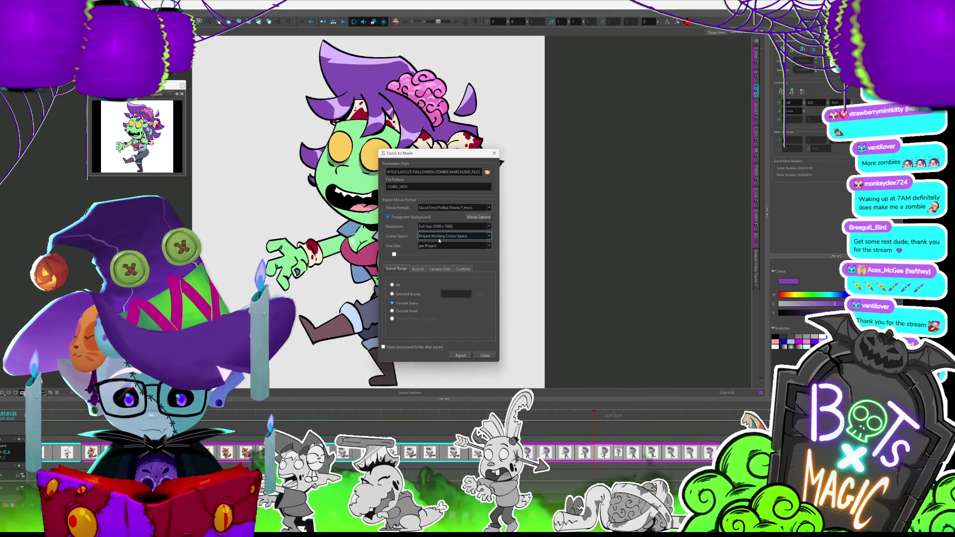
Export the transparent movie, acknowledge completion, and close the export dialog
{"action": "left_click", "coordinate": [460, 356]}
{"action": "left_click", "coordinate": [425, 267]}
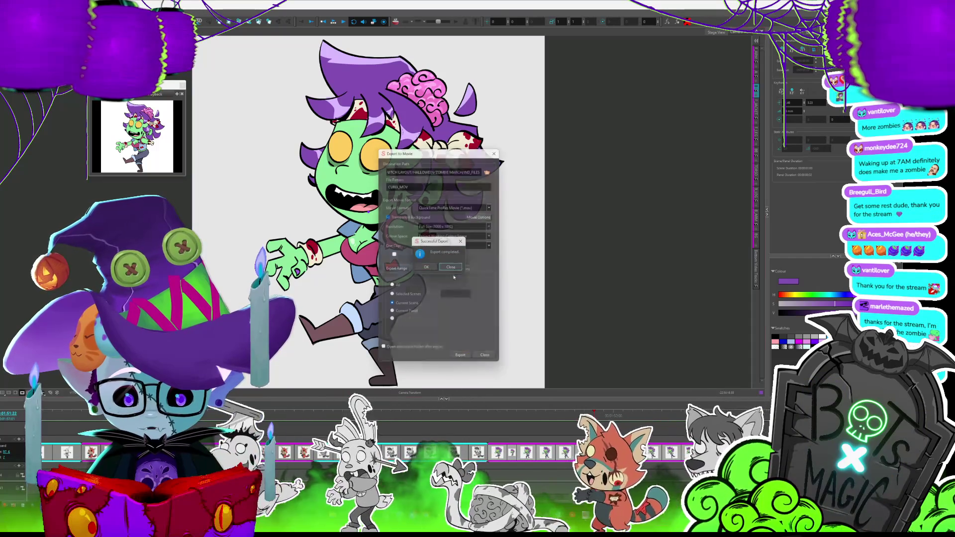
{"action": "left_click", "coordinate": [485, 355]}
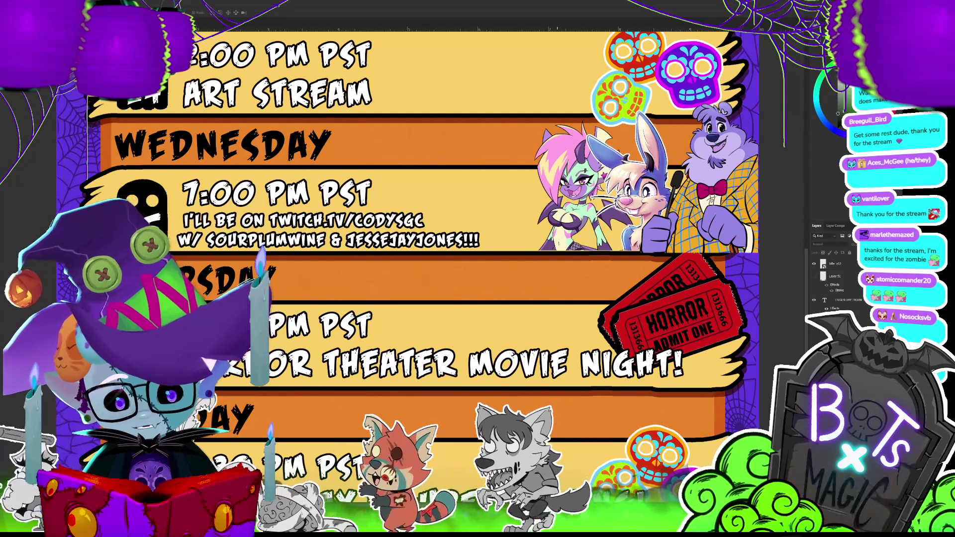
Scroll through the Halloween schedule, then close it with Ctrl+W
{"action": "scroll", "coordinate": [398, 249], "scroll_direction": "down", "scroll_amount": 5}
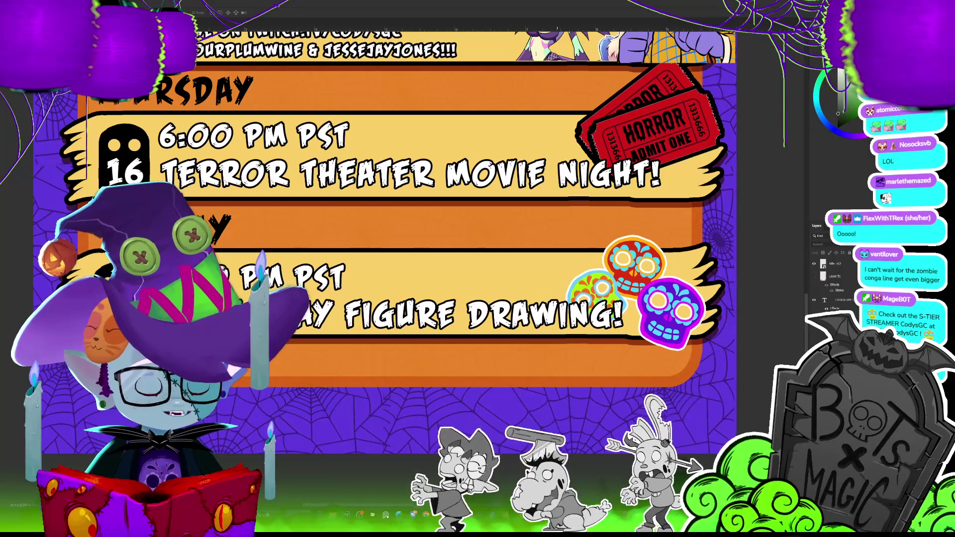
{"action": "scroll", "coordinate": [386, 223], "scroll_direction": "down", "scroll_amount": 2}
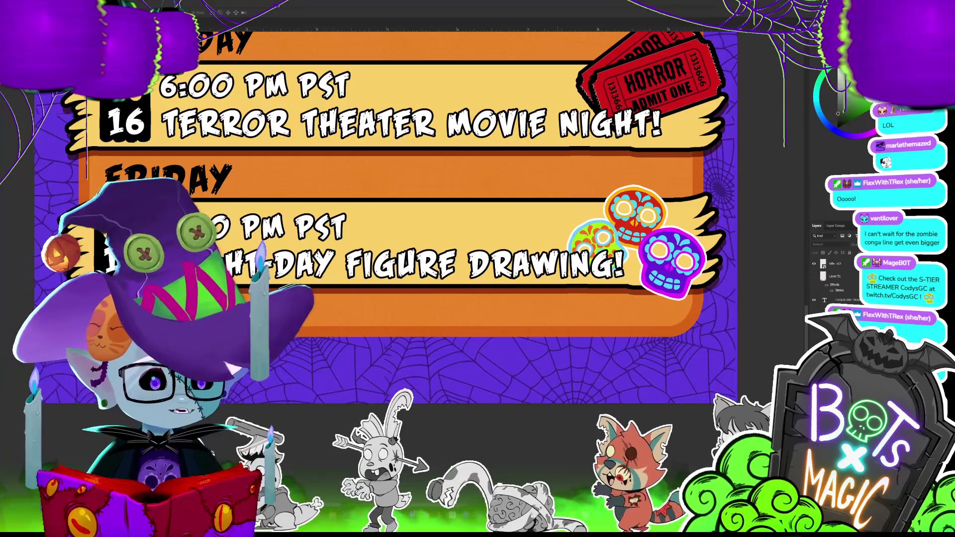
{"action": "scroll", "coordinate": [398, 224], "scroll_direction": "up", "scroll_amount": 10}
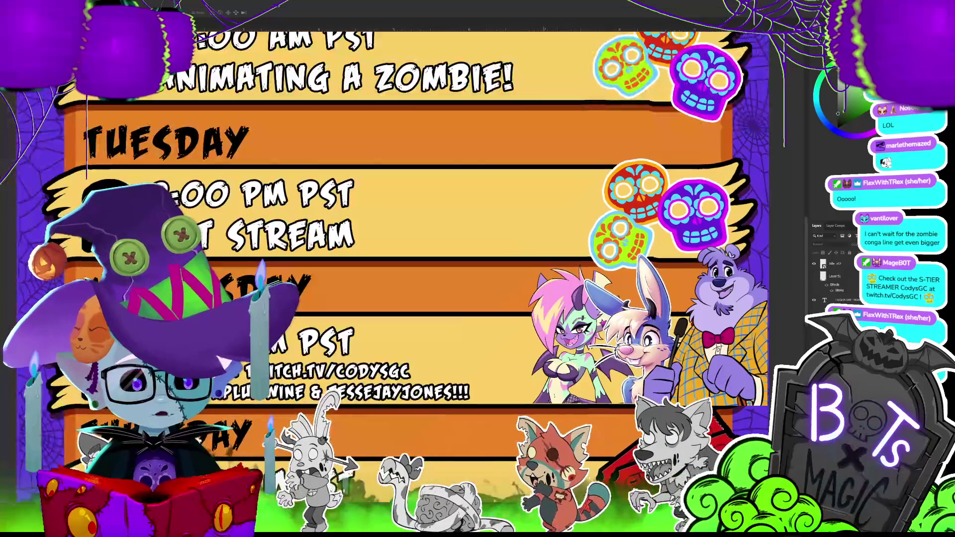
{"action": "scroll", "coordinate": [448, 224], "scroll_direction": "up", "scroll_amount": 5}
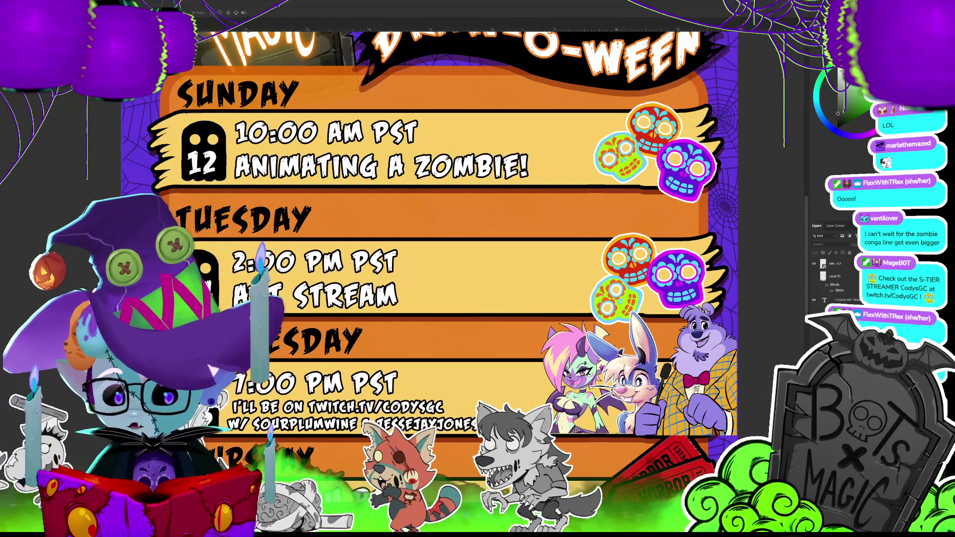
{"action": "key", "text": "ctrl+w"}
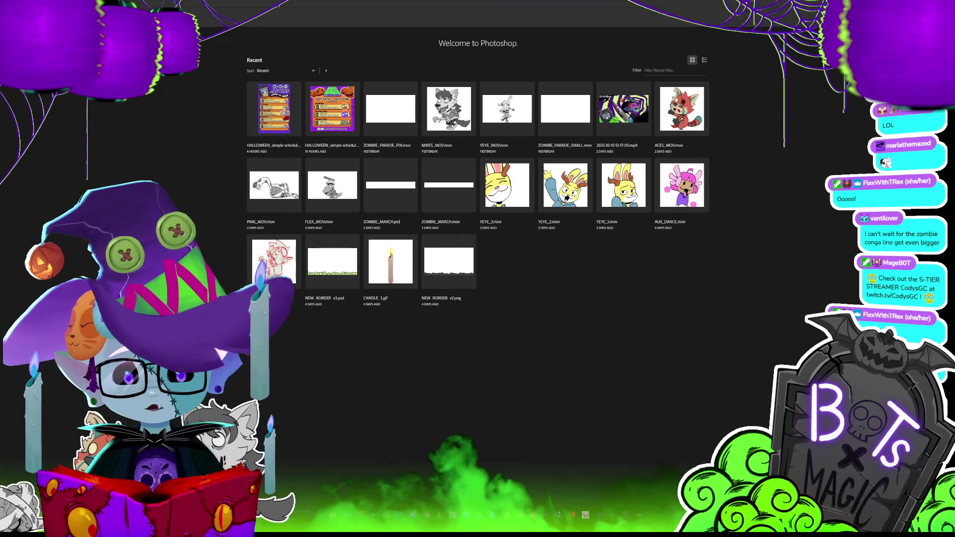
Open CUBIX_MOV in Photoshop, enlarge the canvas area, play the walk, and open Save for Web
{"action": "left_click_drag", "start_coordinate": [0, 115], "coordinate": [150, 112]}
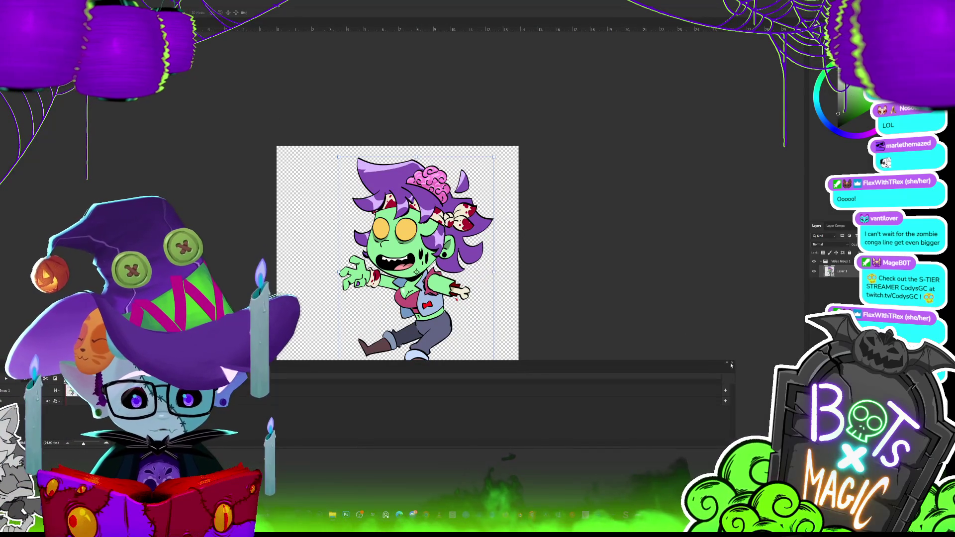
{"action": "left_click_drag", "start_coordinate": [706, 366], "coordinate": [725, 416]}
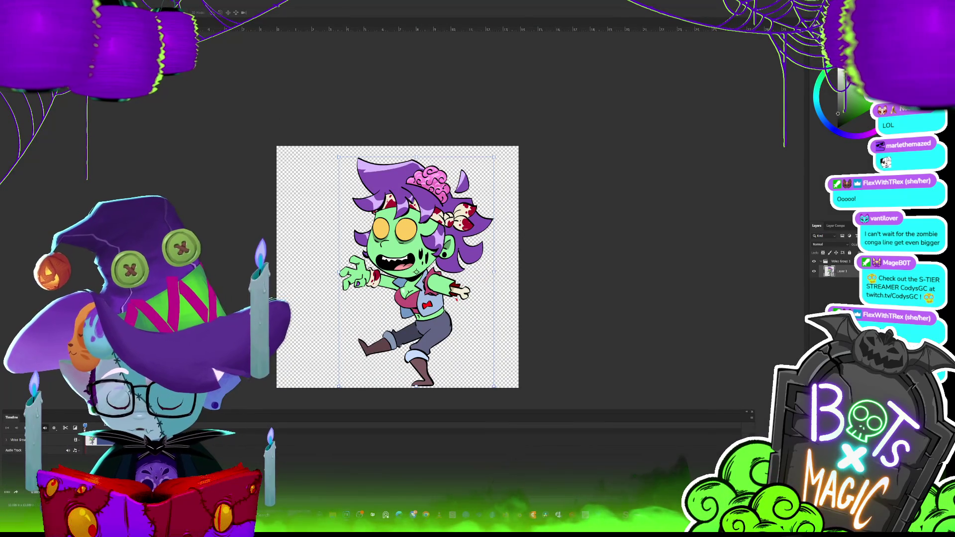
{"action": "key", "text": "space"}
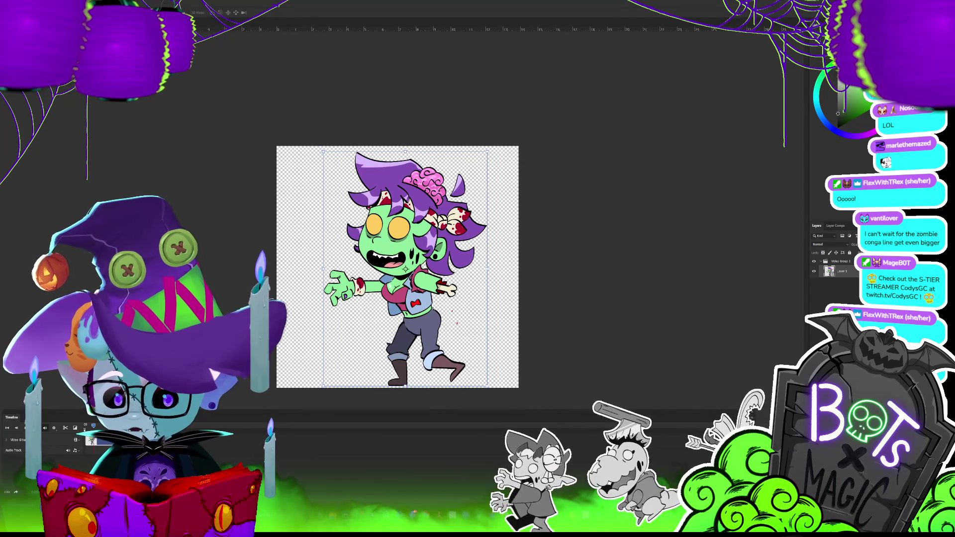
{"action": "key", "text": "alt+f"}
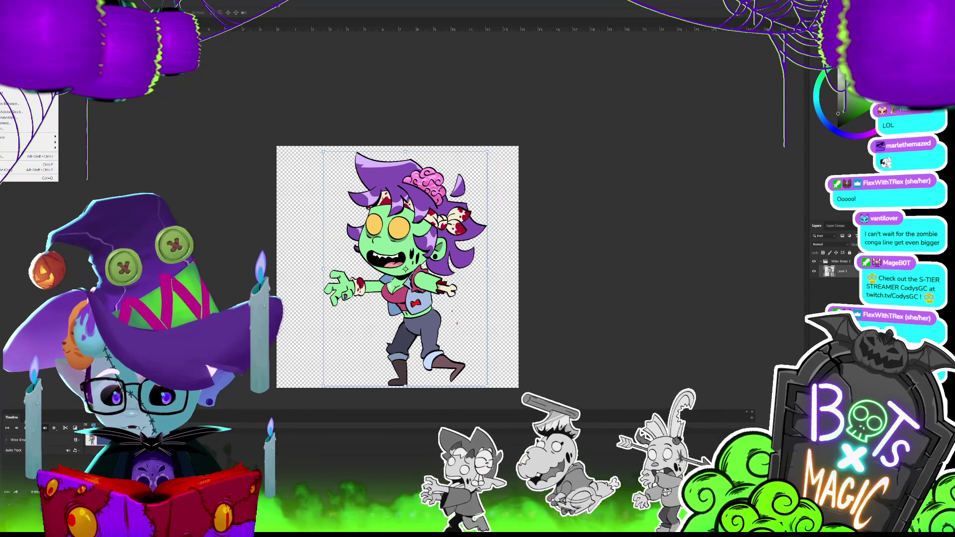
{"action": "left_click", "coordinate": [100, 145]}
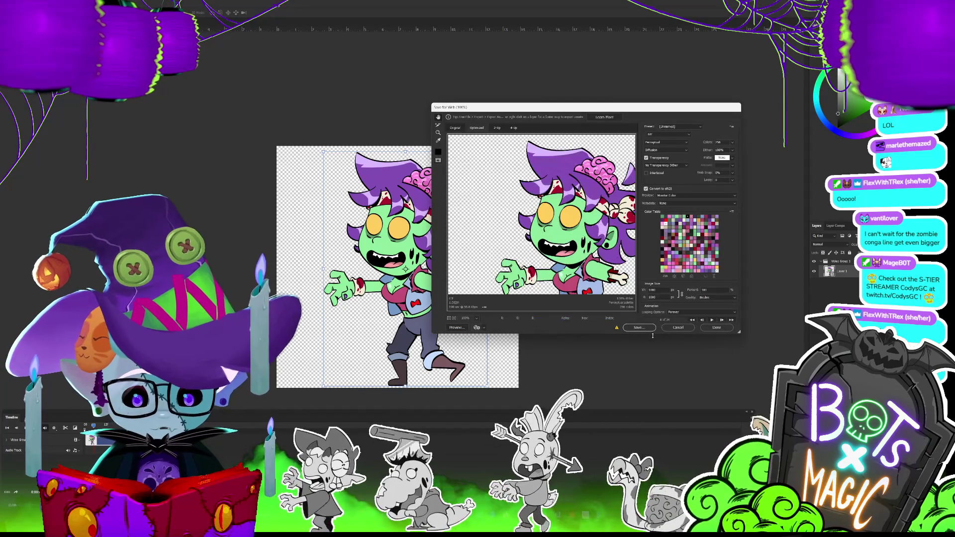
Save the walk cycle as a transparent GIF named CUBIX_MOV
{"action": "left_click", "coordinate": [641, 328]}
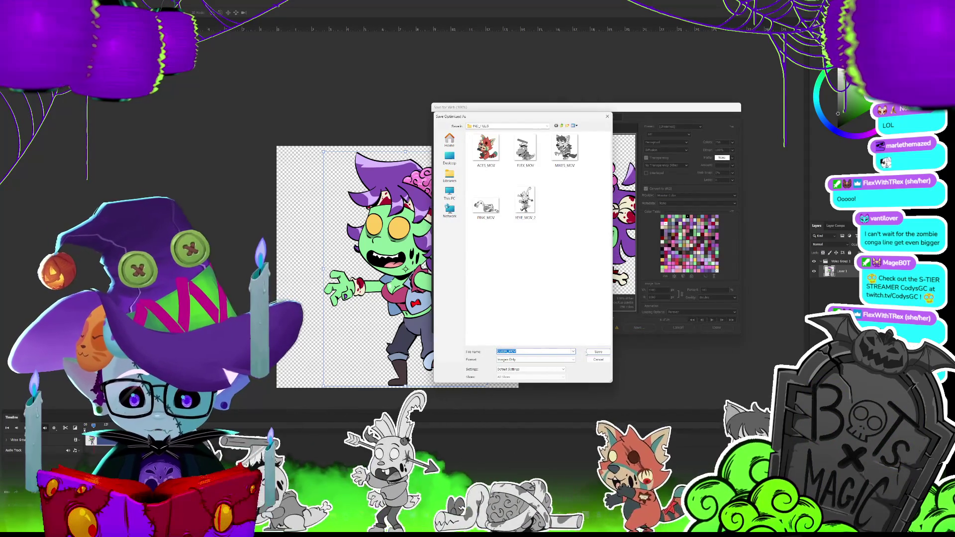
{"action": "left_click", "coordinate": [597, 352]}
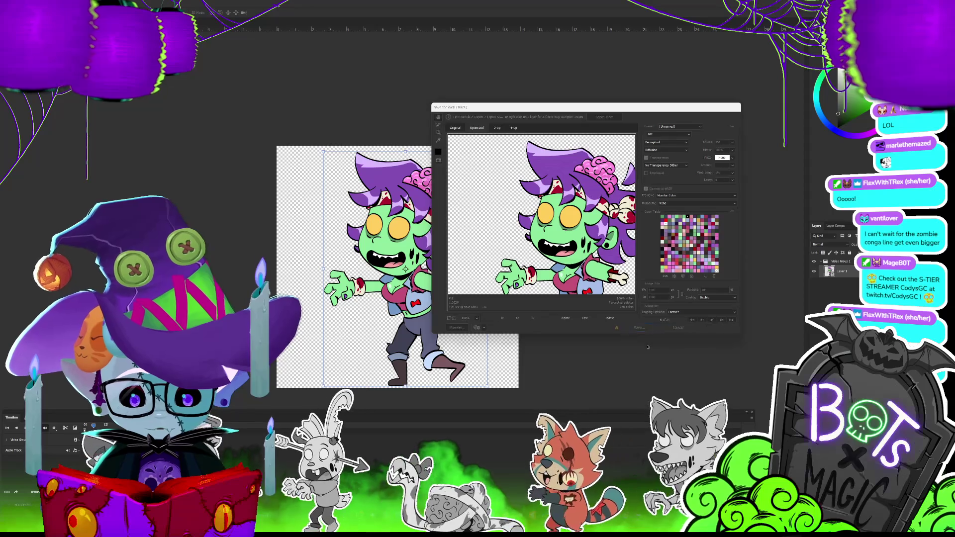